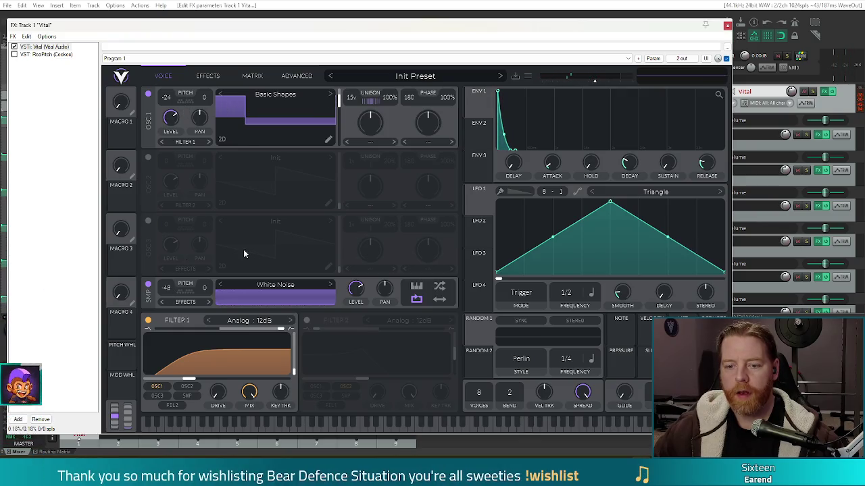
# Step: Lower the white-noise SMP level and raise Vital's master output to about -8.2 dB
pyautogui.moveTo(353, 290); pyautogui.dragTo(355, 299)
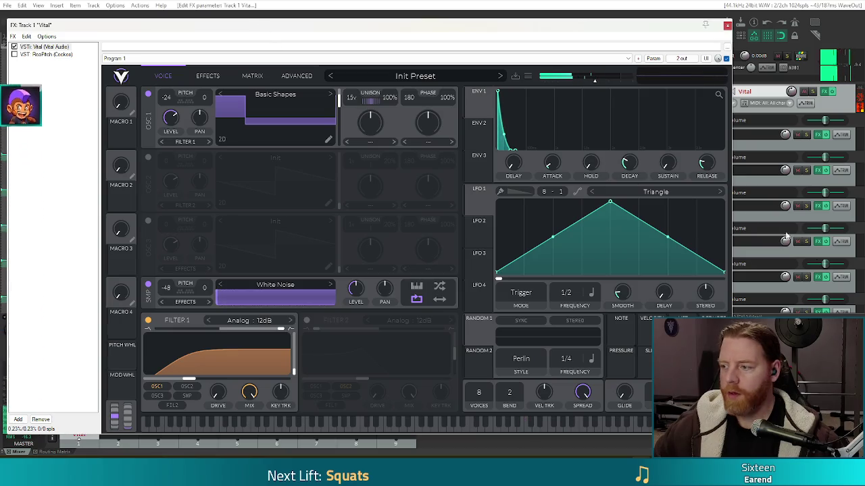
pyautogui.moveTo(601, 83)
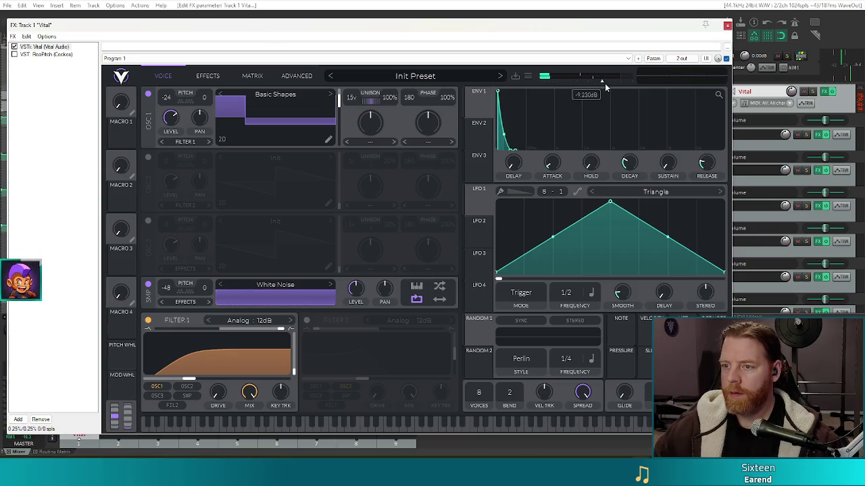
pyautogui.scroll(2, 605, 87)
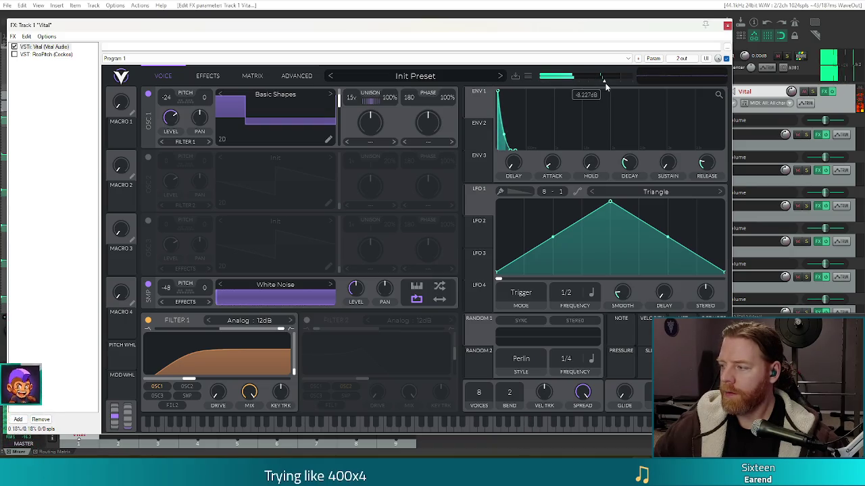
# Step: Enable the Compressor slot in Vital's effects chain, then return to the Voice page
pyautogui.click(208, 76)
pyautogui.click(148, 131)
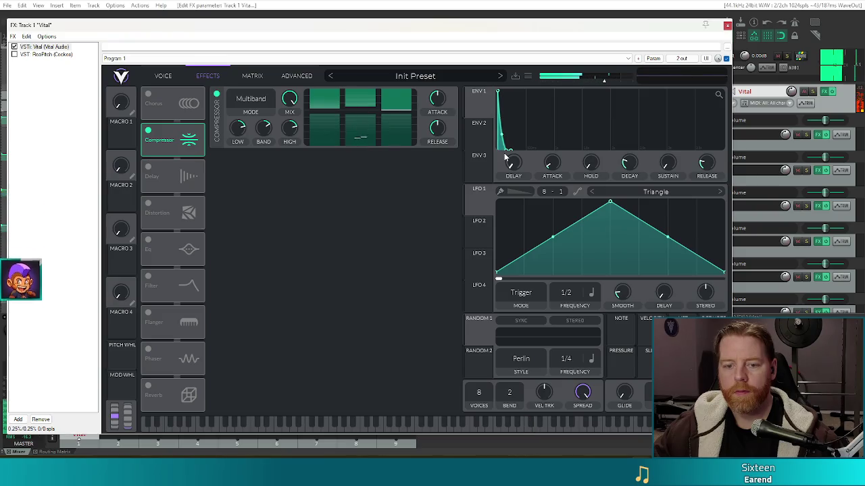
pyautogui.click(162, 75)
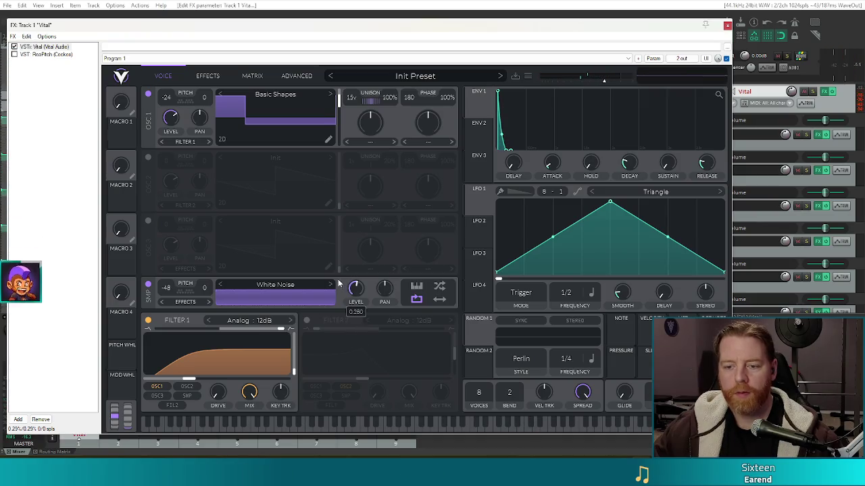
# Step: Toggle the SMP noise layer on and off to compare, leaving it switched off
pyautogui.click(148, 285)
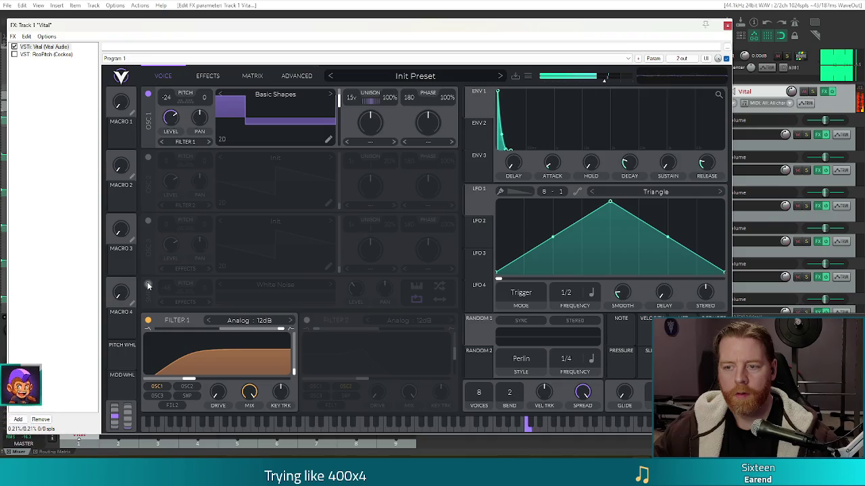
pyautogui.click(148, 285)
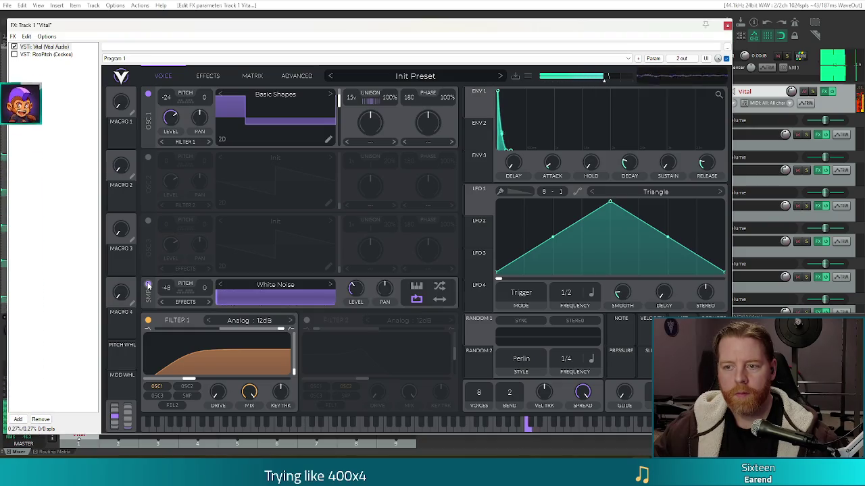
pyautogui.click(147, 285)
pyautogui.click(148, 285)
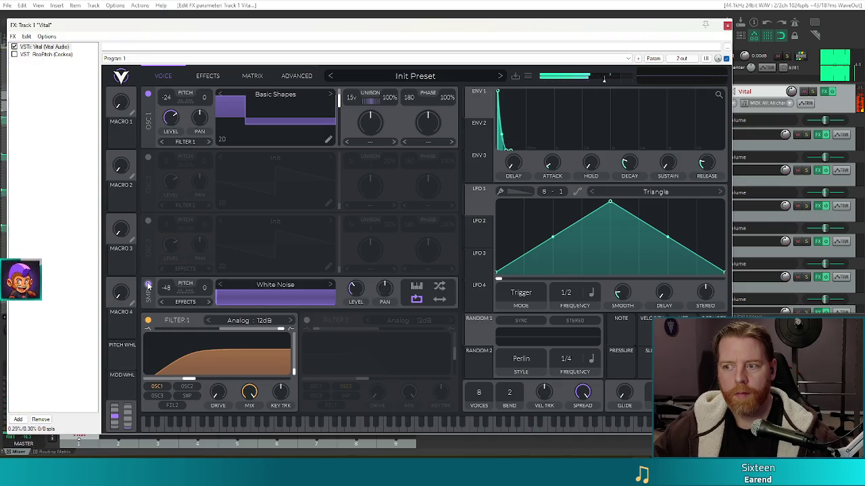
pyautogui.click(147, 285)
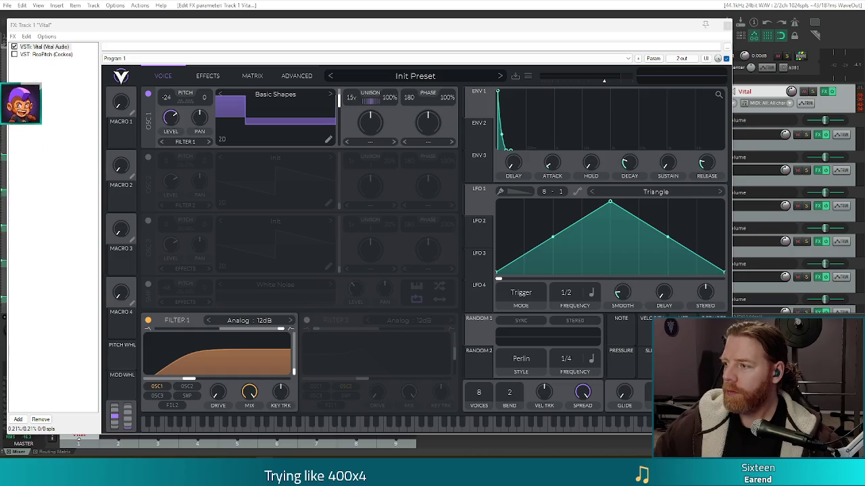
pyautogui.hotkey('alt', 'Tab')
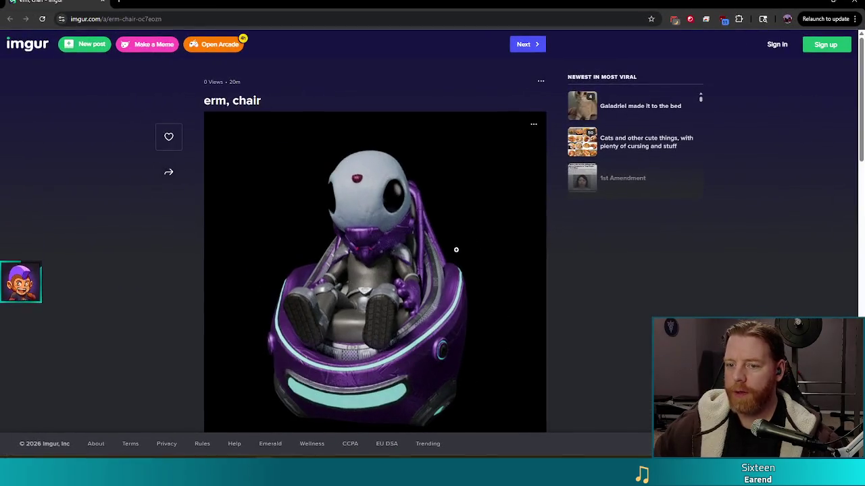
pyautogui.scroll(-6, 413, 212)
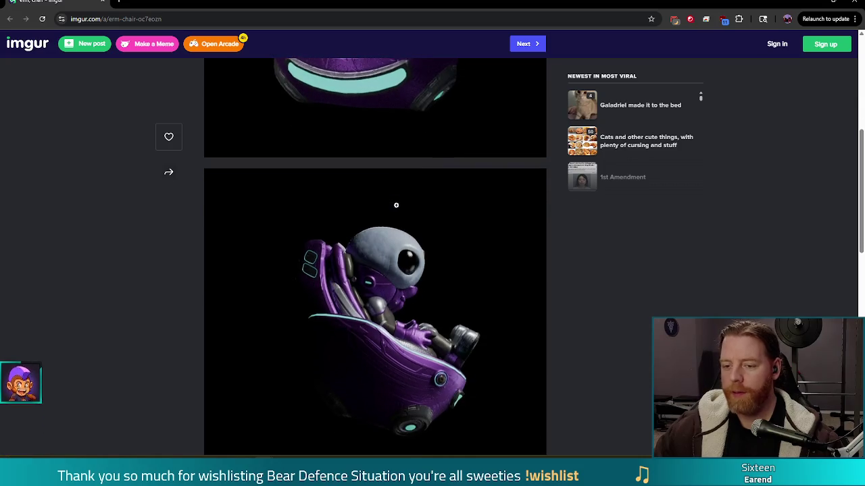
pyautogui.scroll(-10, 399, 204)
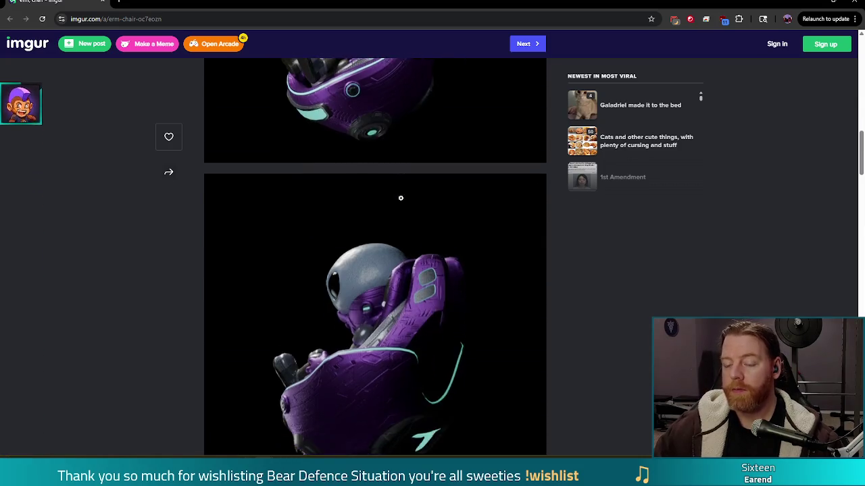
pyautogui.scroll(-3, 400, 201)
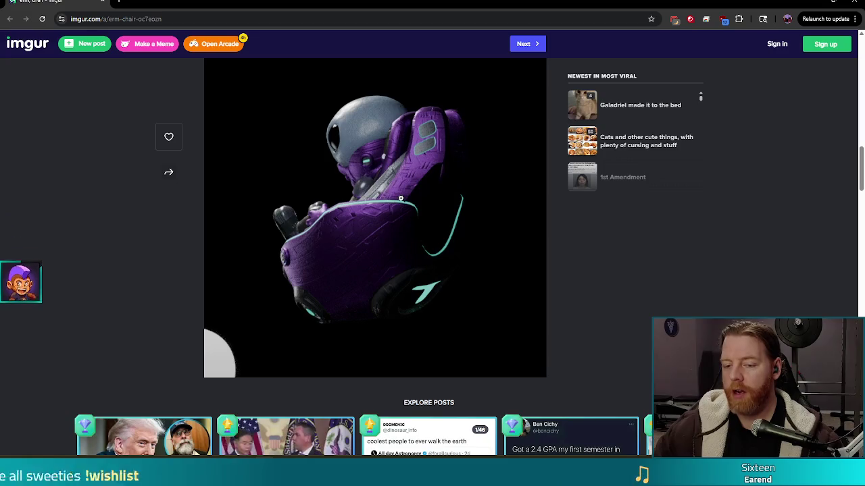
pyautogui.scroll(2, 405, 203)
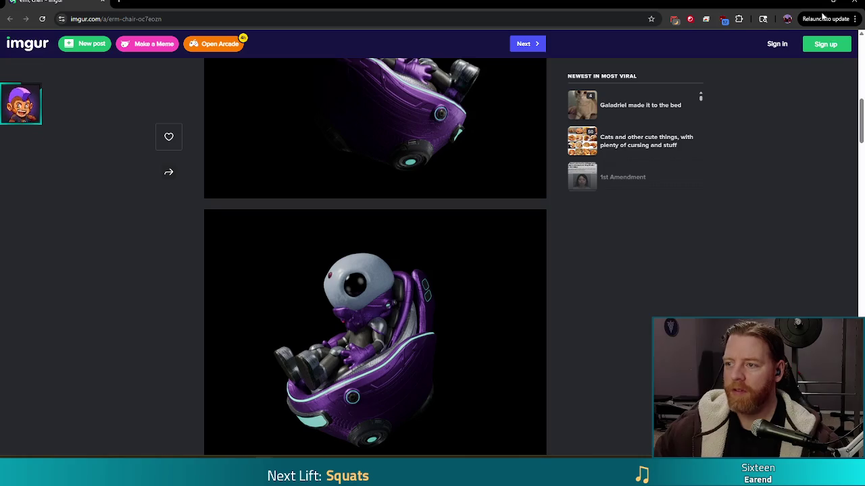
pyautogui.click(814, 2)
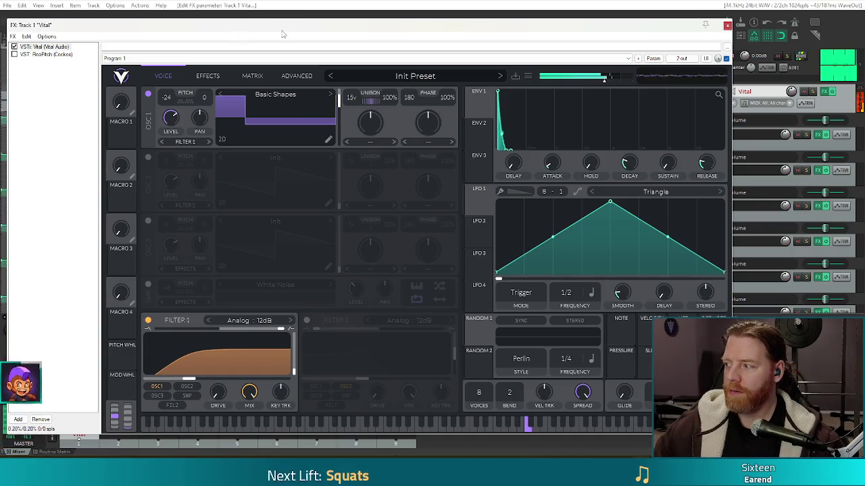
# Step: Re-enable the SMP noise layer and drag Osc 1's wavetable frame down to a sine
pyautogui.click(146, 286)
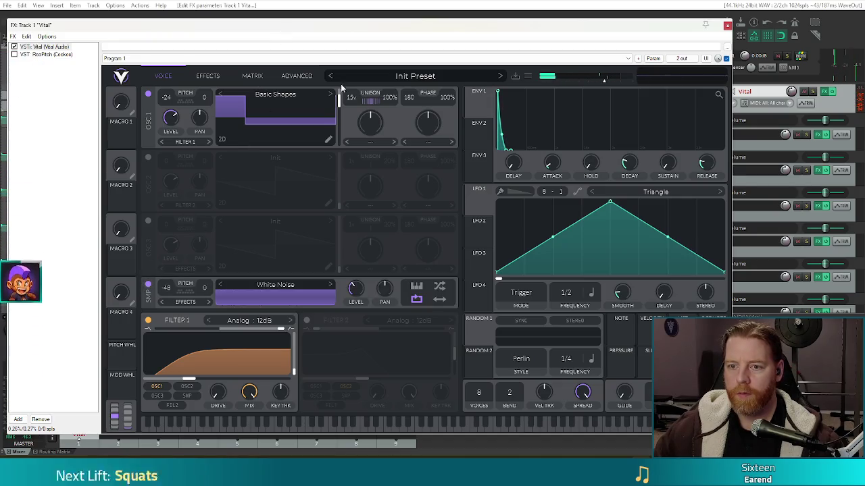
pyautogui.moveTo(339, 100); pyautogui.dragTo(341, 114)
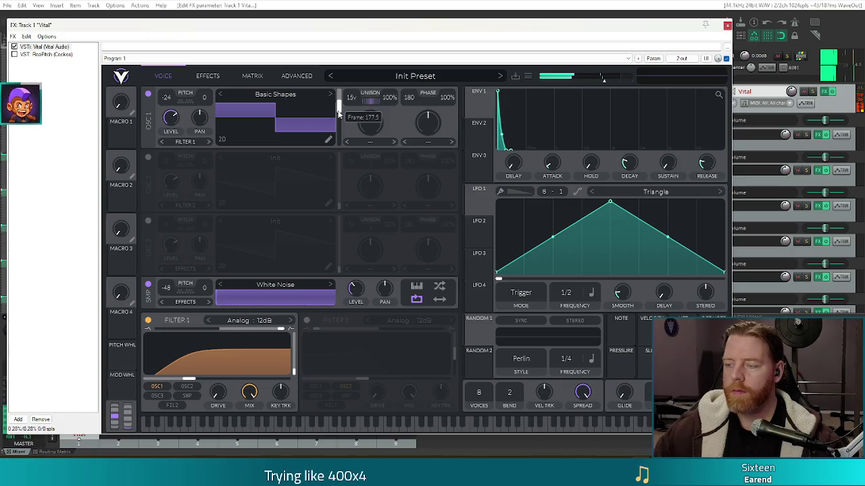
pyautogui.moveTo(340, 103); pyautogui.dragTo(333, 147)
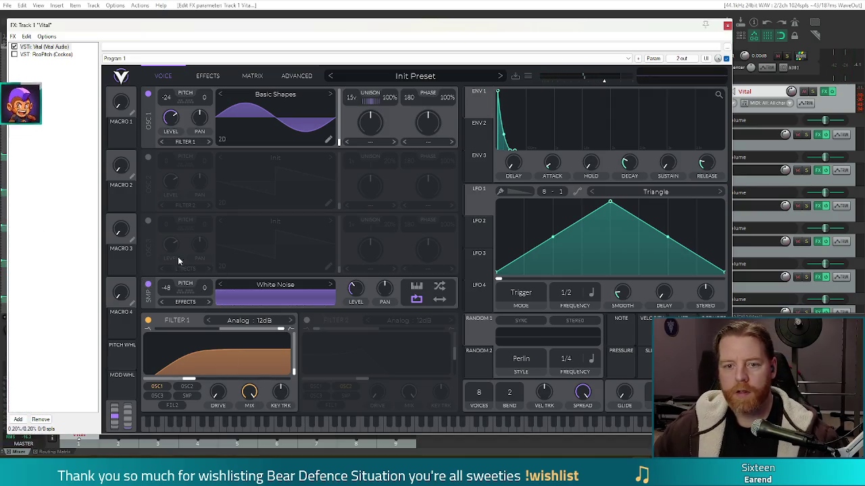
pyautogui.click(206, 76)
# Step: Try the Analog 12dB Filter effect with a raised cutoff, then switch it off
pyautogui.click(152, 285)
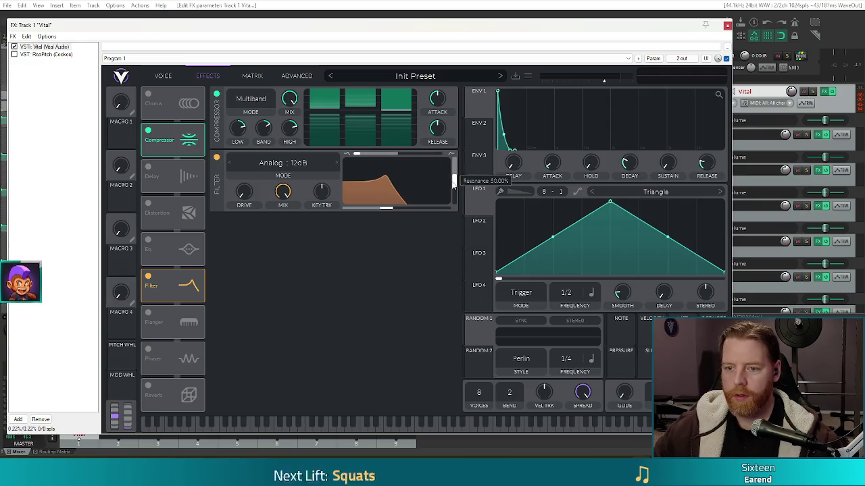
pyautogui.moveTo(385, 209)
pyautogui.mouseDown()
pyautogui.moveTo(427, 211)
pyautogui.moveTo(359, 209)
pyautogui.mouseUp()
pyautogui.click(216, 158)
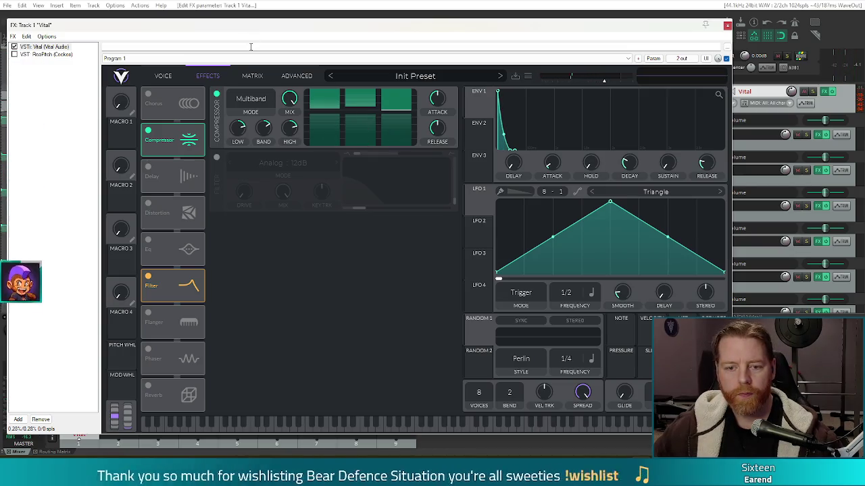
# Step: Bypass and restore the Compressor to compare, then enable the EQ effect
pyautogui.click(216, 94)
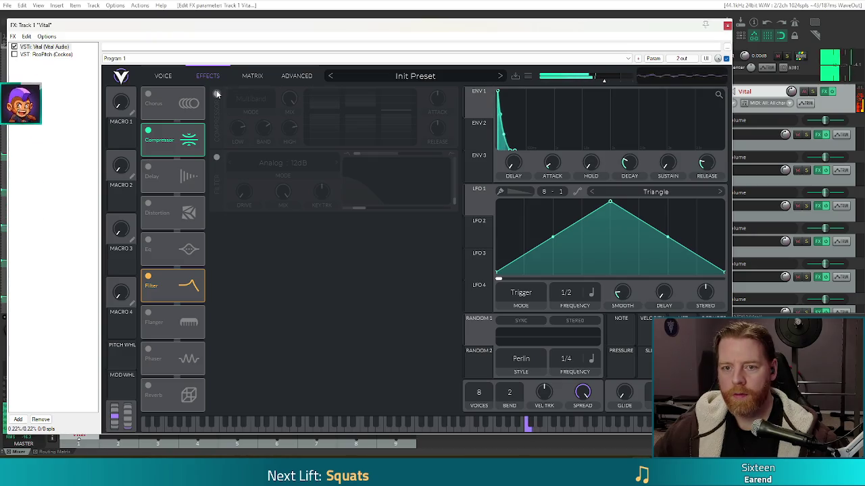
pyautogui.click(216, 94)
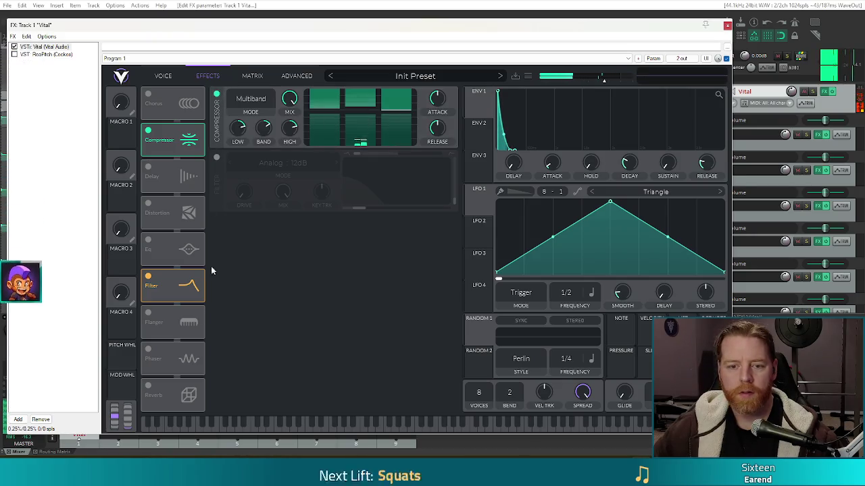
pyautogui.click(190, 248)
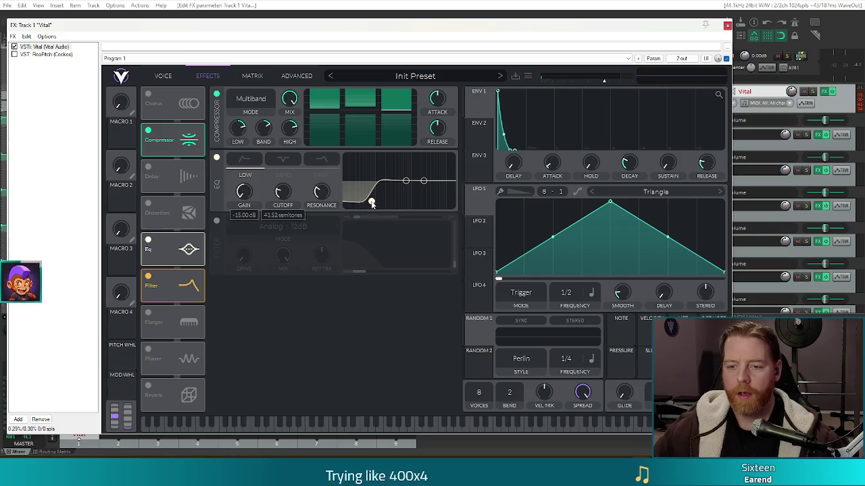
# Step: Cut the EQ low shelf and carve a wide, lower-frequency -15 dB mid-band notch
pyautogui.moveTo(236, 194); pyautogui.dragTo(243, 189)
pyautogui.moveTo(405, 180)
pyautogui.mouseDown()
pyautogui.moveTo(406, 222)
pyautogui.moveTo(386, 224)
pyautogui.moveTo(394, 218)
pyautogui.mouseUp()
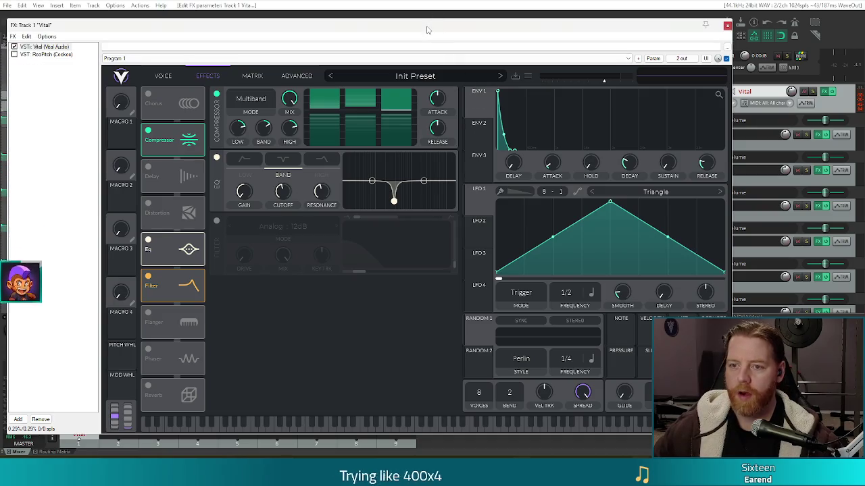
pyautogui.moveTo(395, 205)
pyautogui.mouseDown()
pyautogui.moveTo(369, 206)
pyautogui.moveTo(363, 195)
pyautogui.moveTo(419, 232)
pyautogui.mouseUp()
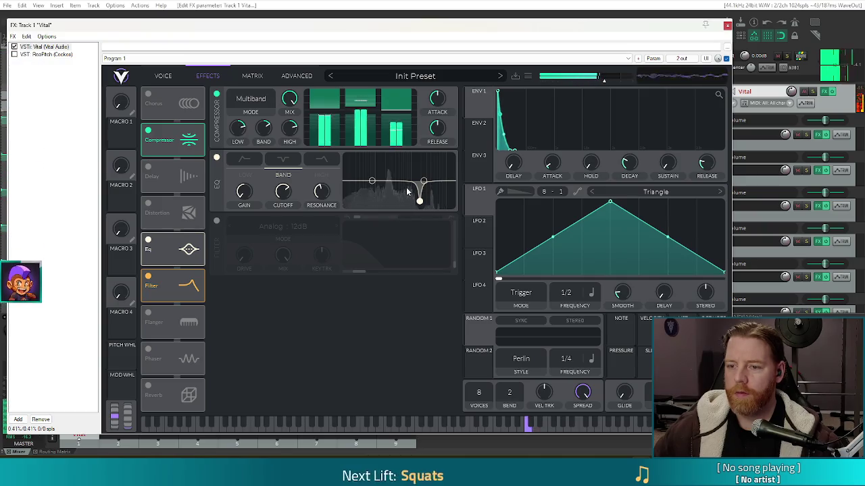
pyautogui.moveTo(322, 190)
pyautogui.moveTo(322, 190); pyautogui.dragTo(305, 204)
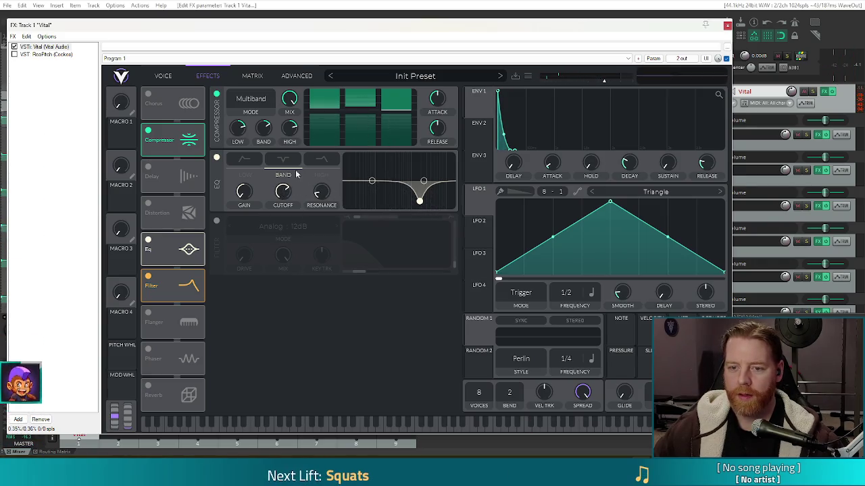
pyautogui.moveTo(420, 200)
pyautogui.mouseDown()
pyautogui.moveTo(401, 181)
pyautogui.moveTo(438, 233)
pyautogui.moveTo(416, 234)
pyautogui.mouseUp()
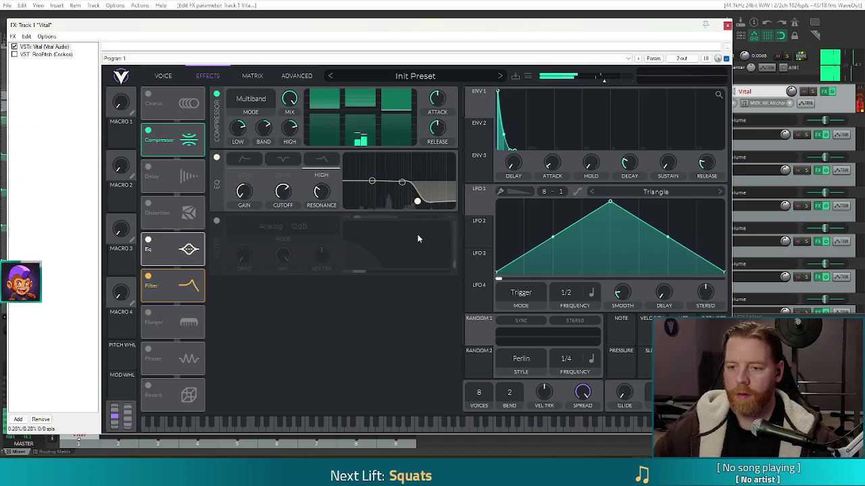
# Step: Lower the EQ high shelf's cutoff and switch on the Reverb effect
pyautogui.moveTo(417, 201)
pyautogui.mouseDown()
pyautogui.moveTo(375, 206)
pyautogui.moveTo(408, 212)
pyautogui.mouseUp()
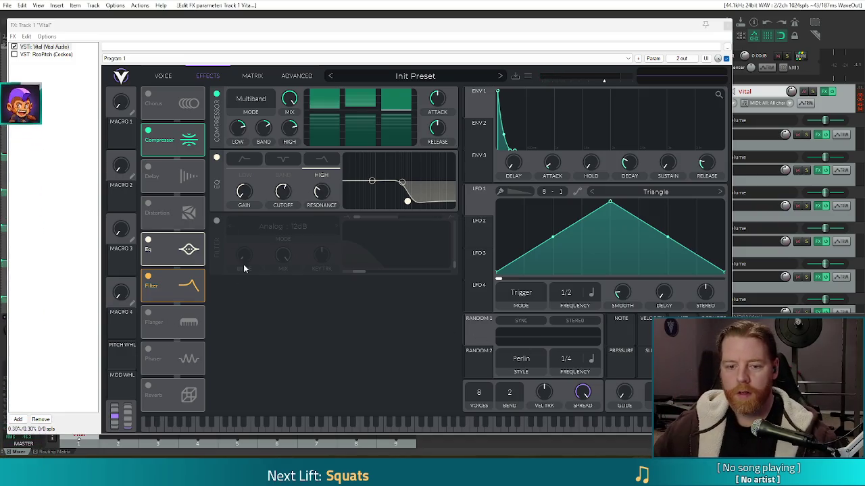
pyautogui.click(148, 386)
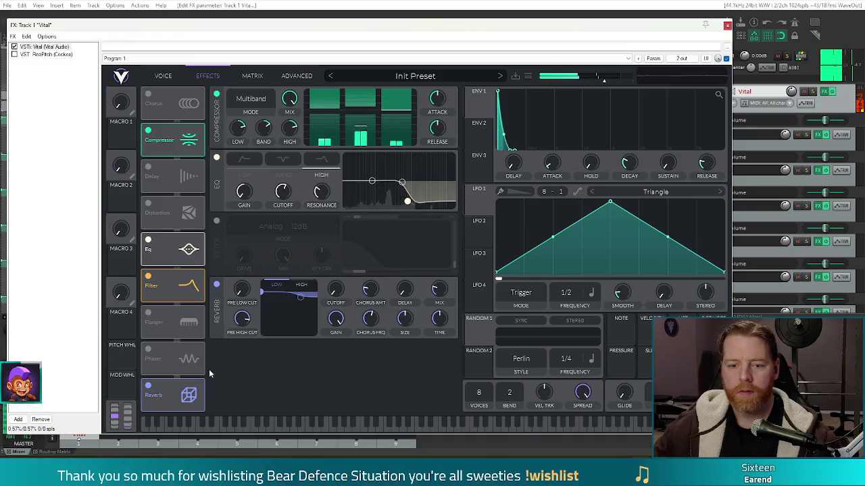
# Step: Turn reverb back off and save the REAPER project as hit.rpp in the fx folder
pyautogui.click(148, 386)
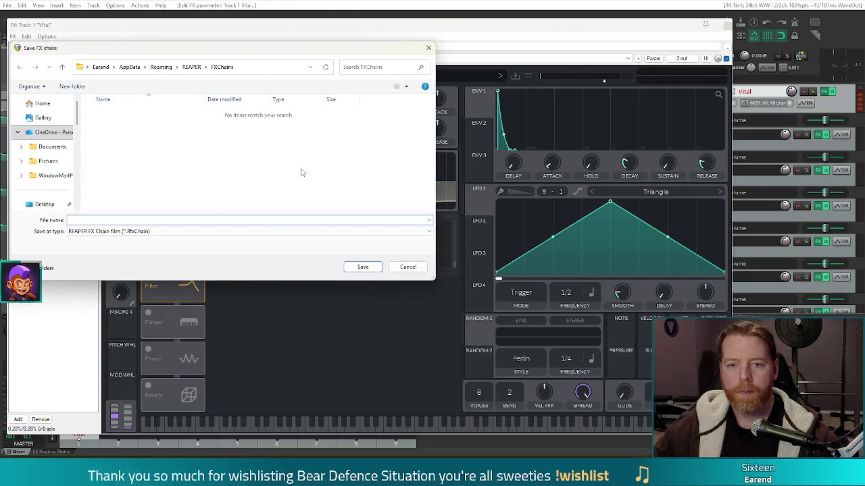
pyautogui.click(407, 267)
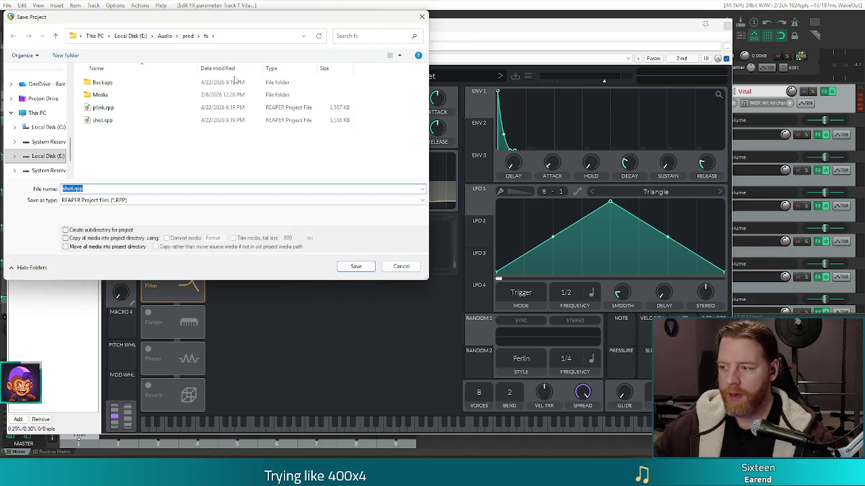
pyautogui.click(134, 191)
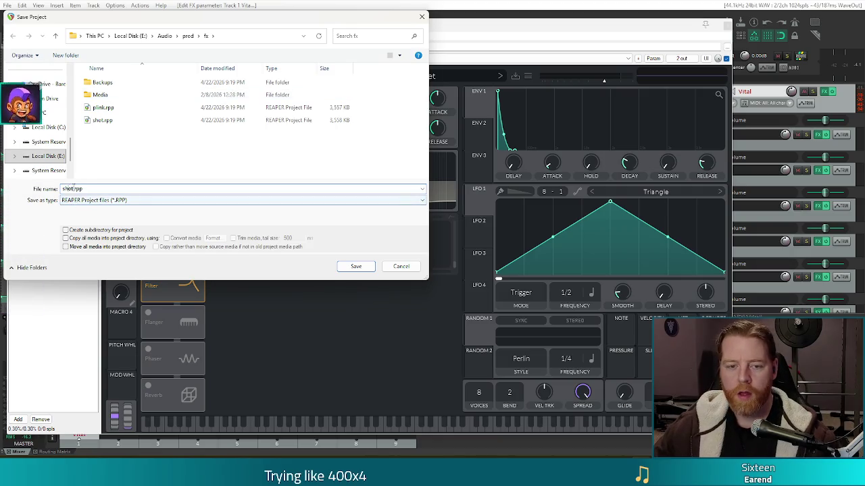
pyautogui.press('BackSpace')
pyautogui.press('BackSpace')
pyautogui.press('BackSpace')
pyautogui.write('hit')
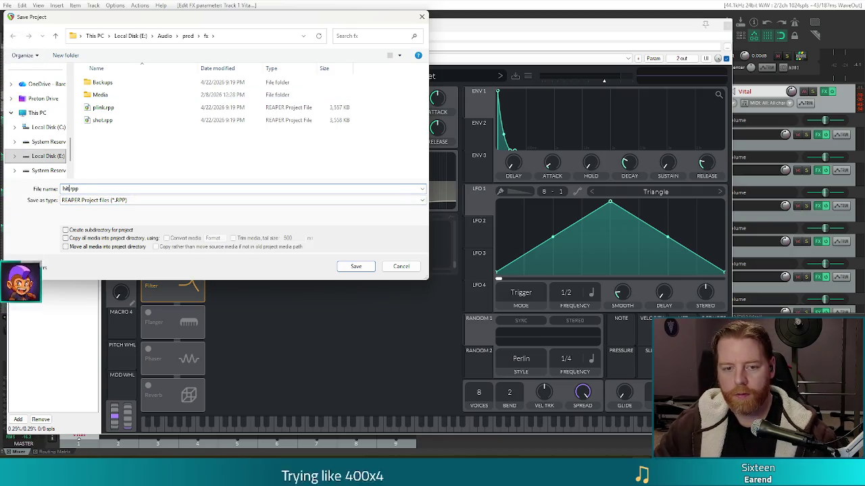
pyautogui.click(358, 266)
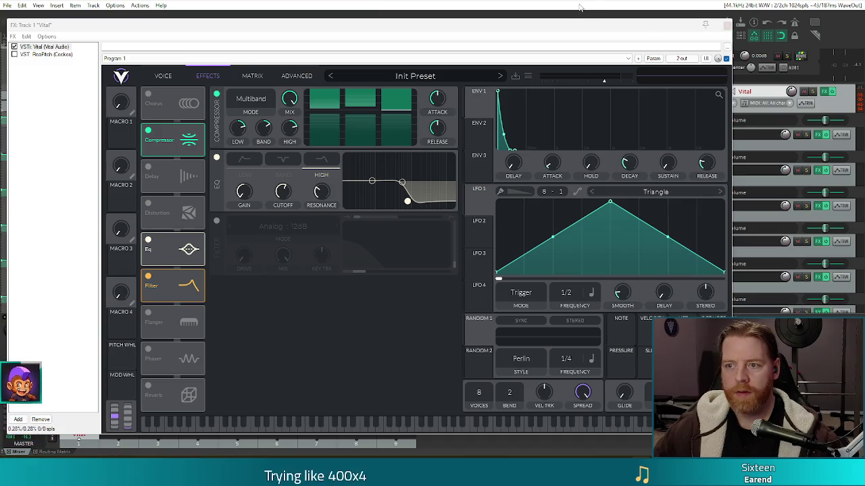
# Step: Close the Vital window, select the kick MIDI clip and shorten its note to a brief hit
pyautogui.press('Escape')
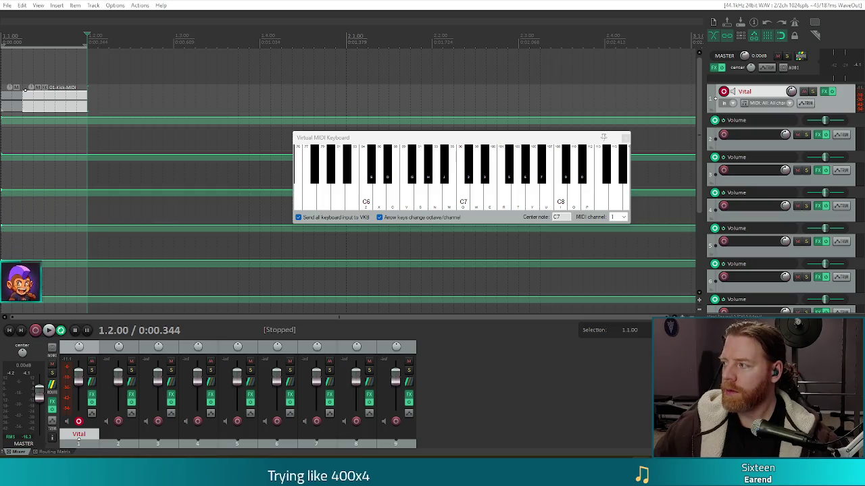
pyautogui.click(34, 102)
pyautogui.click(44, 109)
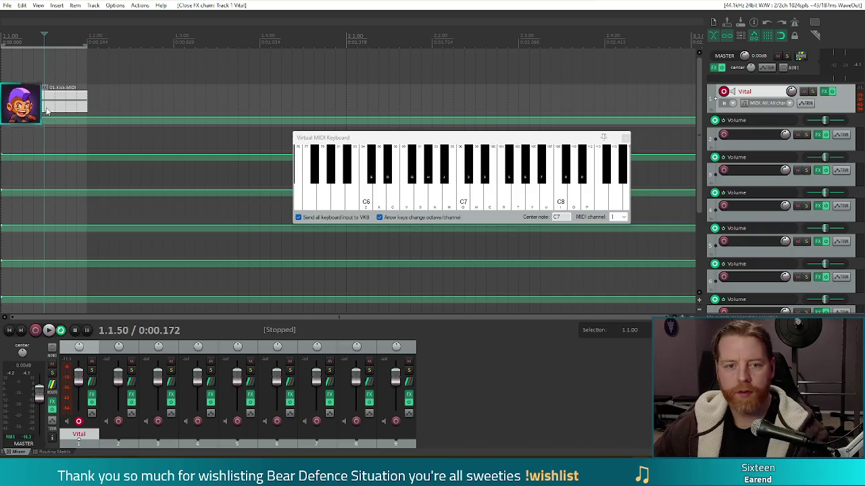
pyautogui.click(12, 105)
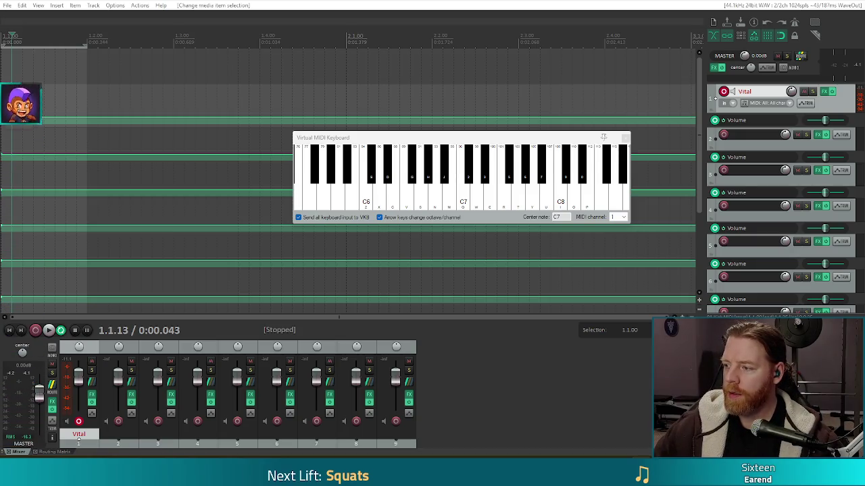
pyautogui.click(3, 90)
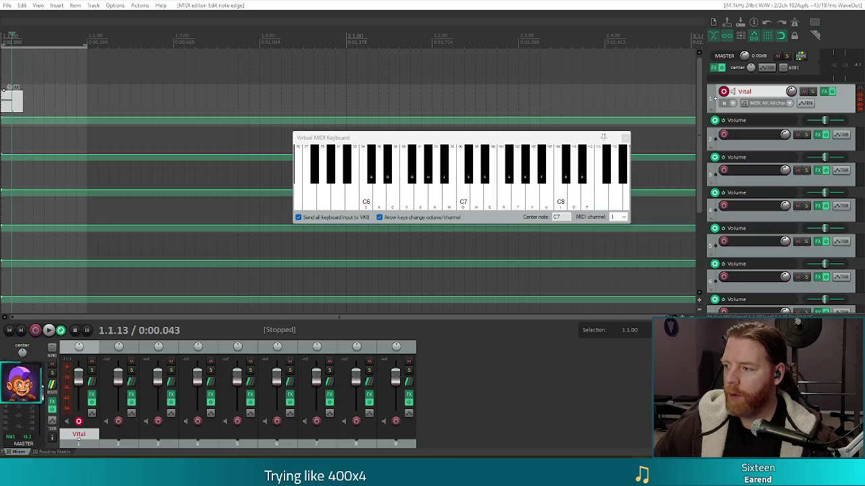
# Step: Play the shortened kick from the project start twice, then open its notes in the MIDI editor
pyautogui.click(3, 39)
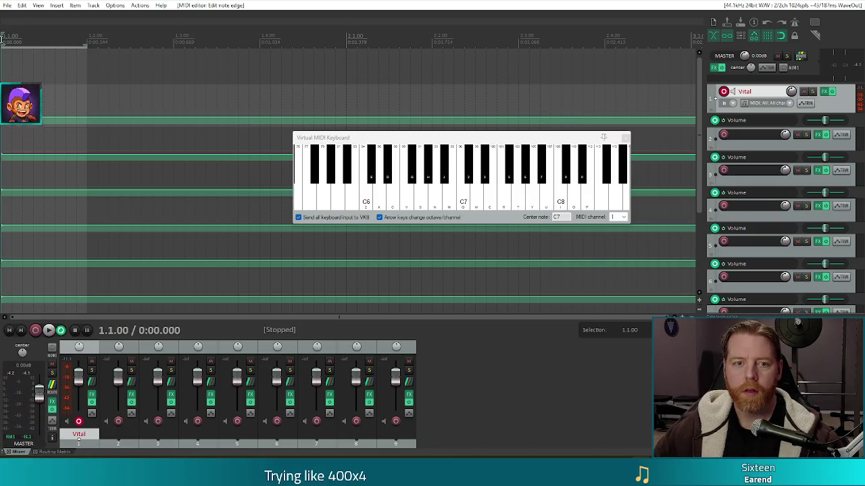
pyautogui.press('space')
pyautogui.press('space')
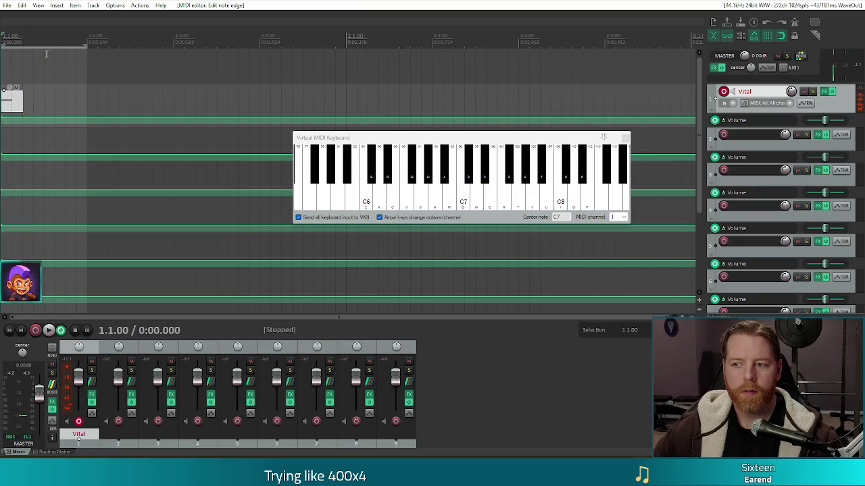
pyautogui.press('space')
pyautogui.press('space')
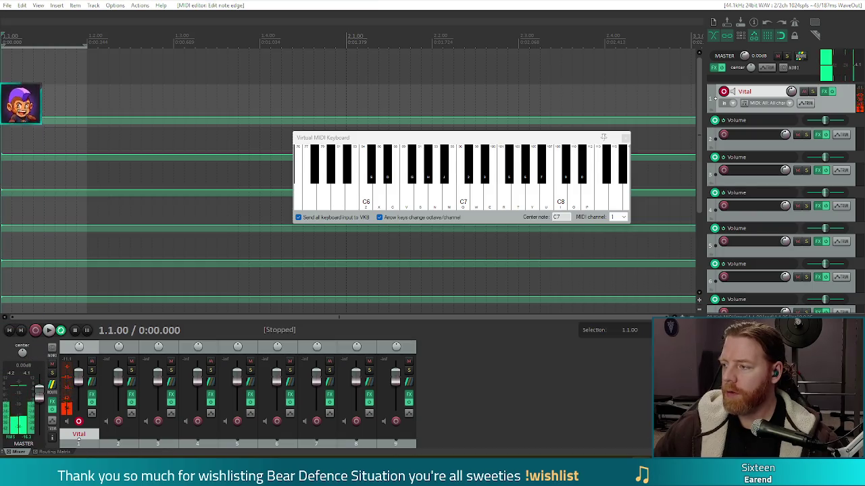
pyautogui.press('space')
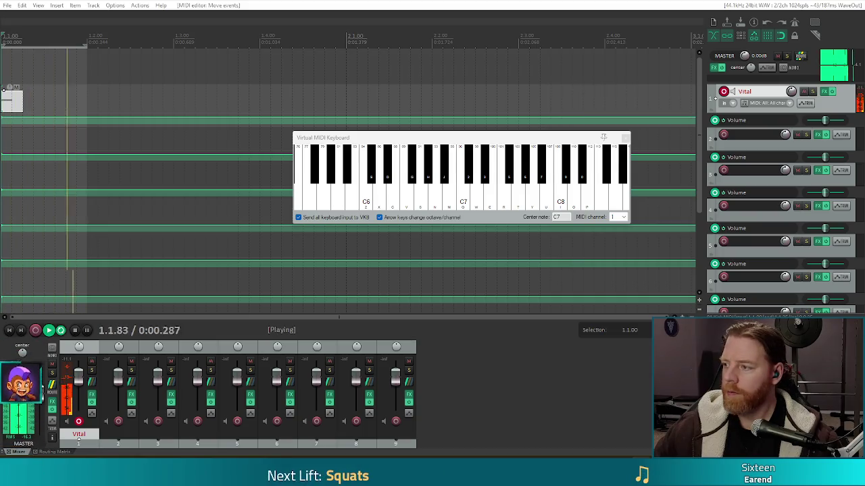
pyautogui.press('space')
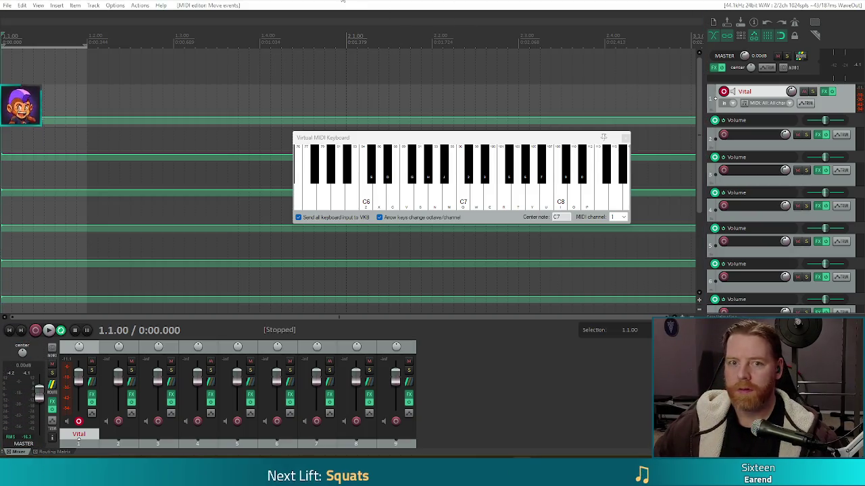
pyautogui.doubleClick(12, 101)
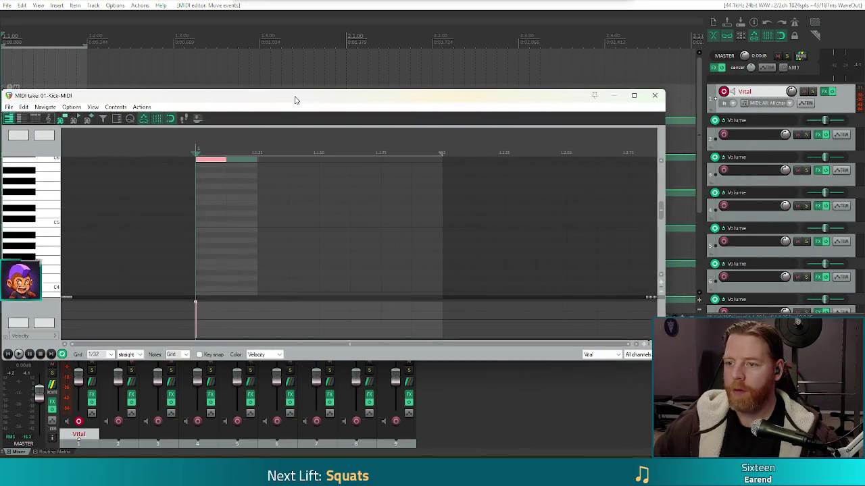
# Step: Close the MIDI editor showing the 01-Kick-MIDI take
pyautogui.click(655, 95)
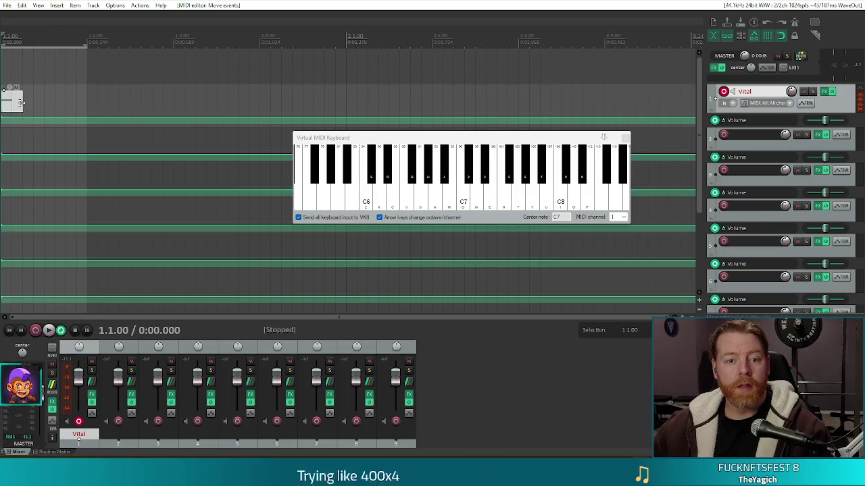
# Step: Shorten the kick clip and narrow the time selection to just the hit, ending near 0.0.13
pyautogui.moveTo(21, 101); pyautogui.dragTo(32, 102)
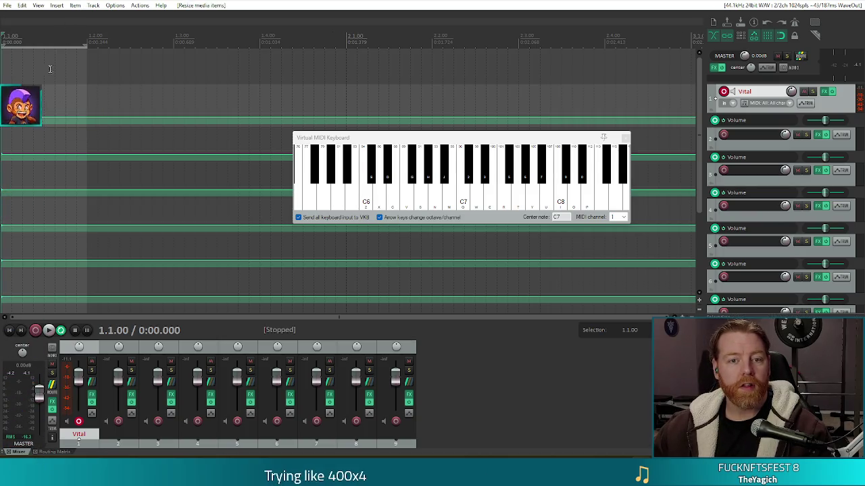
pyautogui.moveTo(87, 45); pyautogui.dragTo(15, 51)
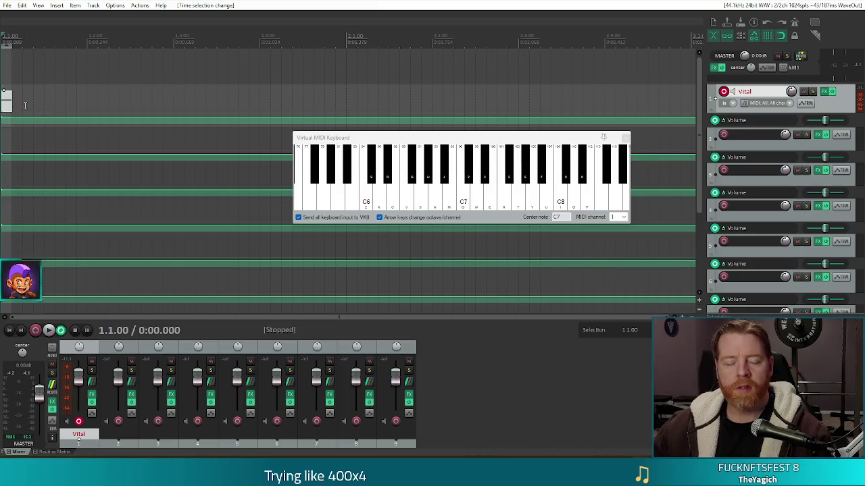
pyautogui.click(7, 5)
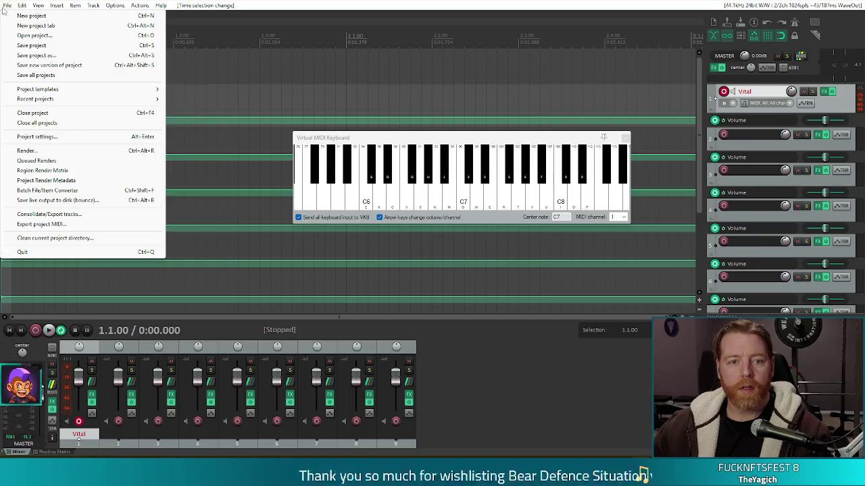
# Step: Render the project without a tail to hit.mp3 in the fx folder as a 320 kbps MP3
pyautogui.click(39, 152)
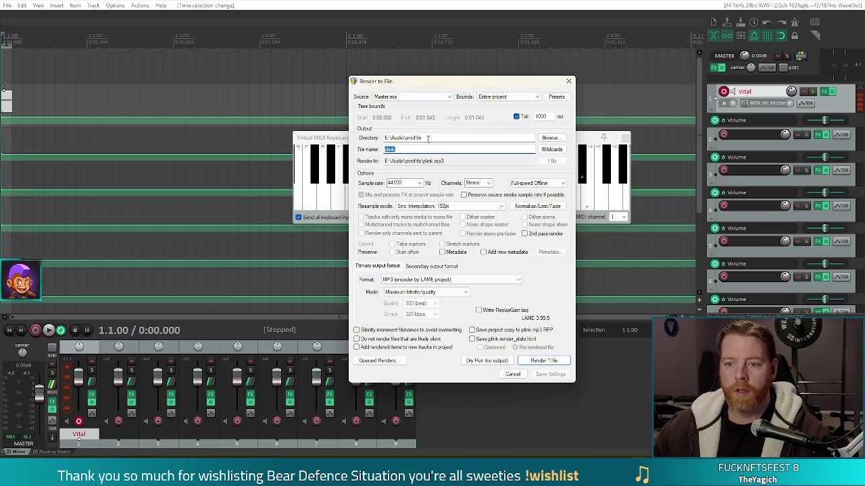
pyautogui.click(385, 149)
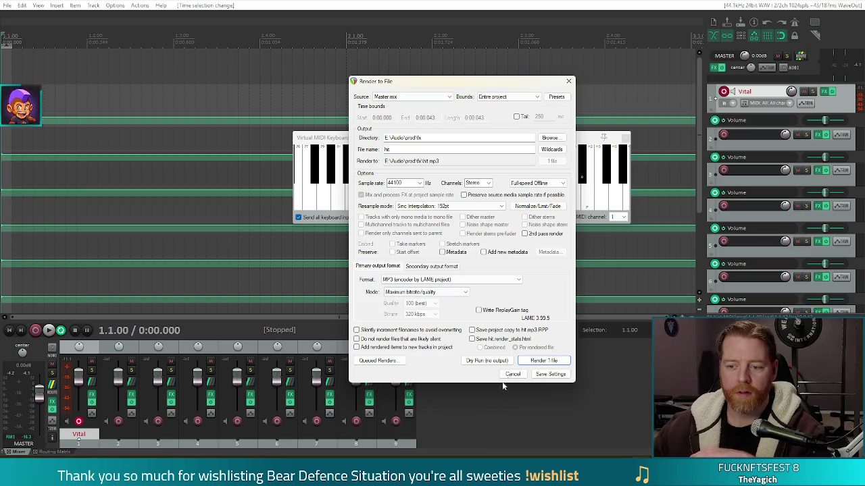
pyautogui.click(542, 360)
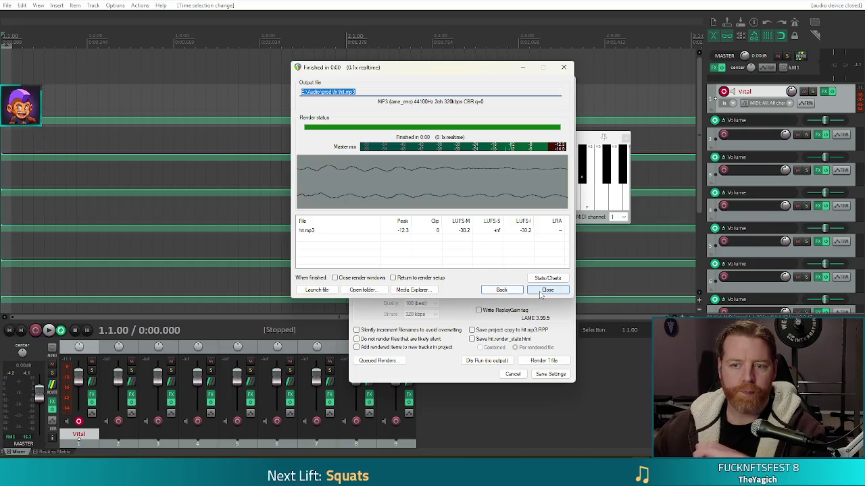
pyautogui.click(544, 291)
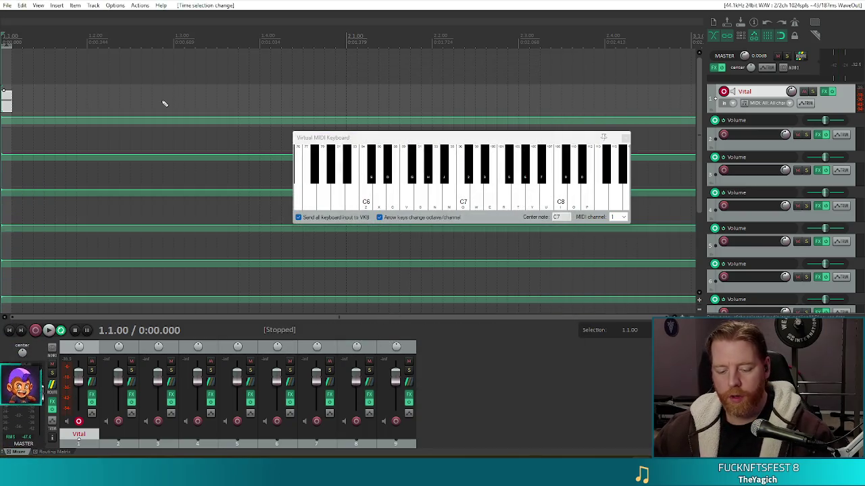
# Step: Save the project over the existing shot project file, confirming the replacement
pyautogui.doubleClick(103, 132)
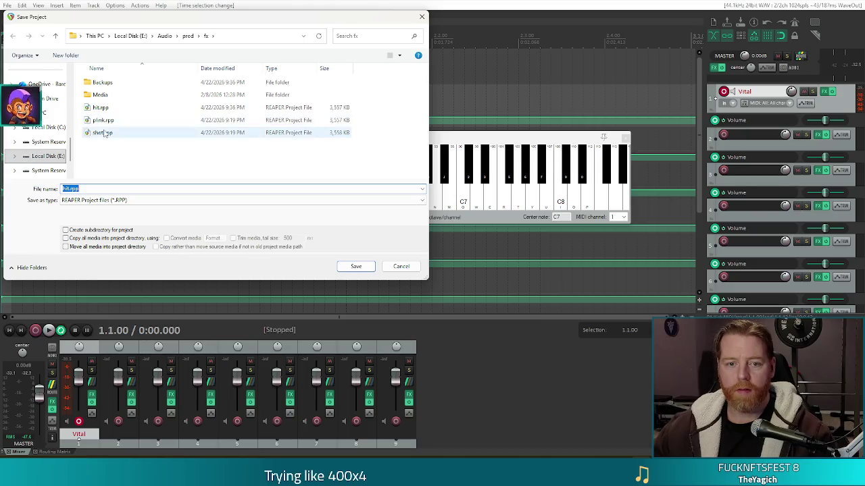
pyautogui.click(460, 230)
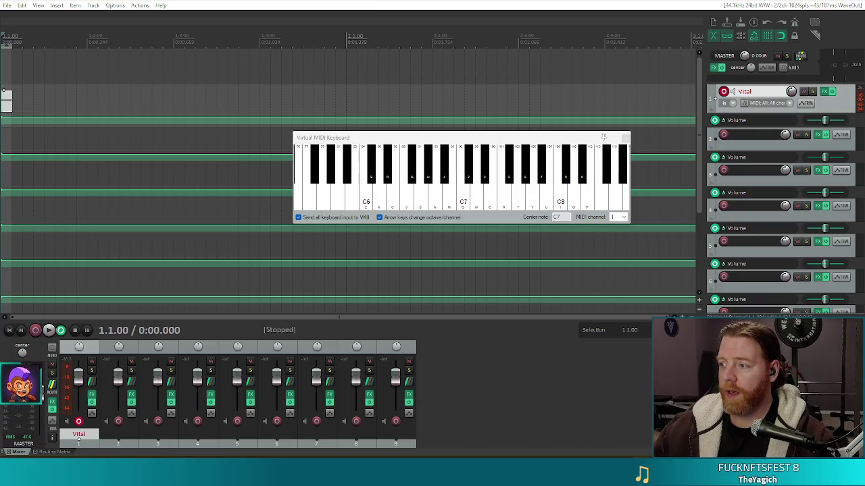
# Step: Bring the Vital window into view and reset its patch to the initial state
pyautogui.click(823, 91)
pyautogui.moveTo(676, 58)
pyautogui.mouseDown()
pyautogui.moveTo(414, 38)
pyautogui.moveTo(439, 38)
pyautogui.mouseUp()
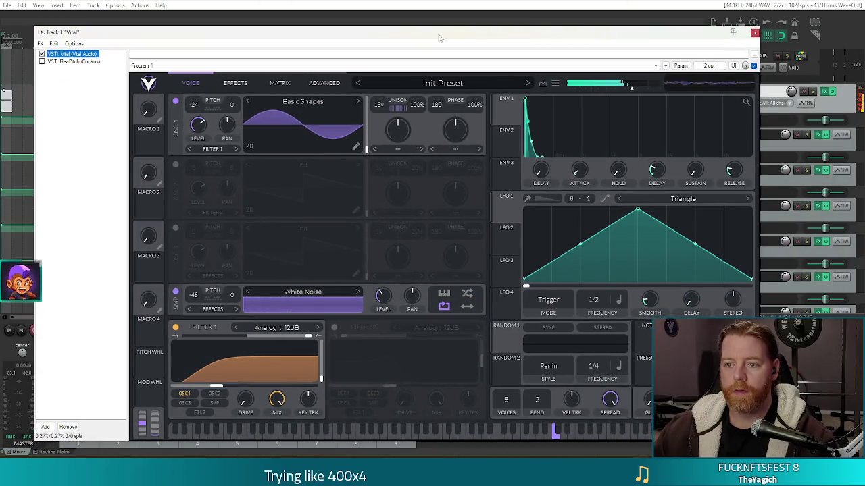
pyautogui.click(436, 84)
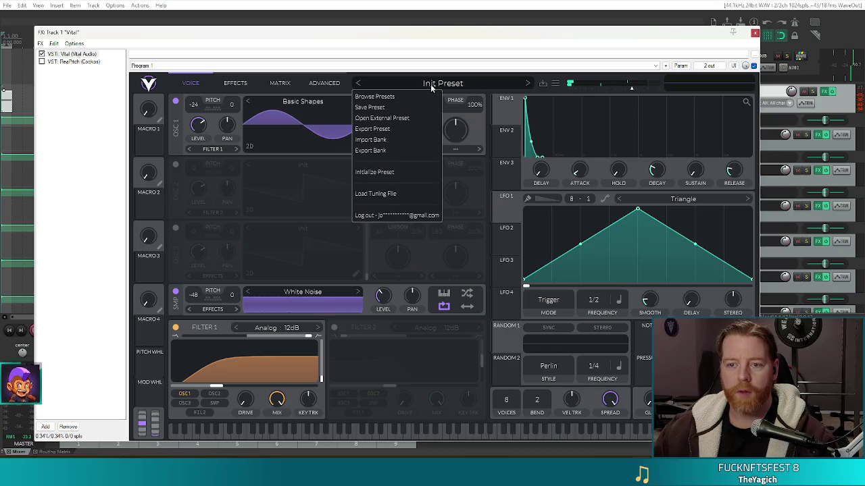
pyautogui.click(379, 172)
pyautogui.click(301, 101)
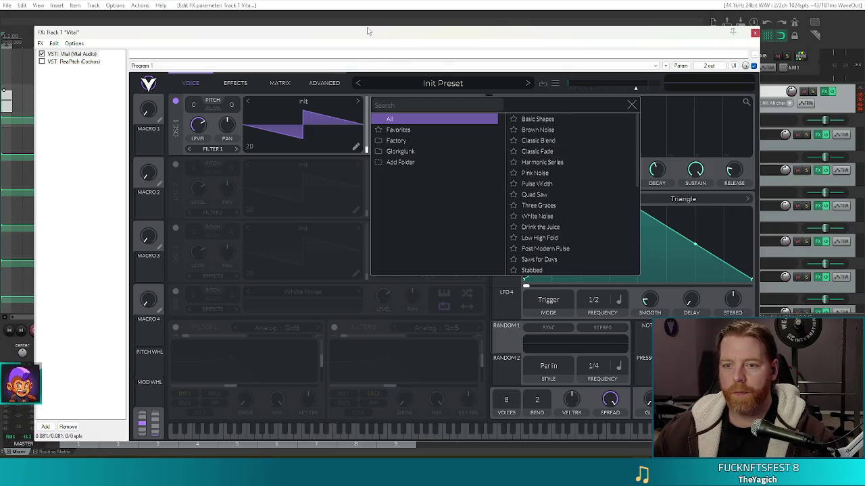
pyautogui.click(631, 104)
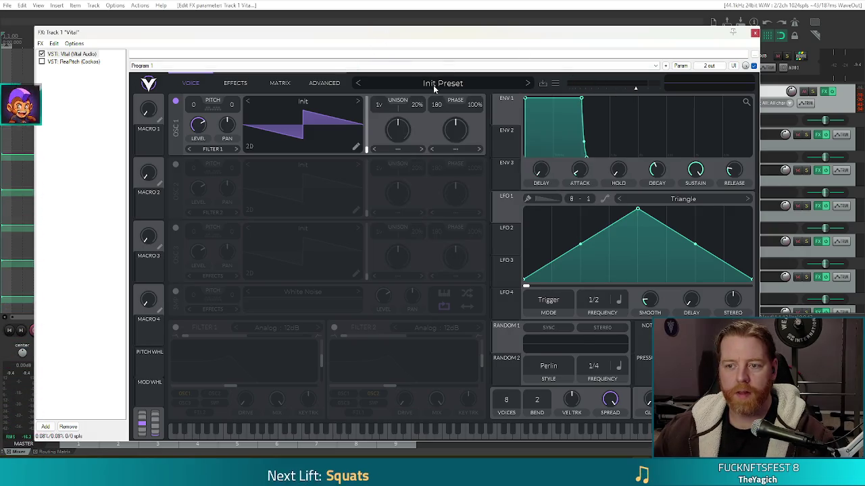
# Step: In Vital's preset browser, clear the Bass filter, search 'ear', and load pitch_down_bass
pyautogui.click(433, 86)
pyautogui.moveTo(753, 132); pyautogui.dragTo(738, 303)
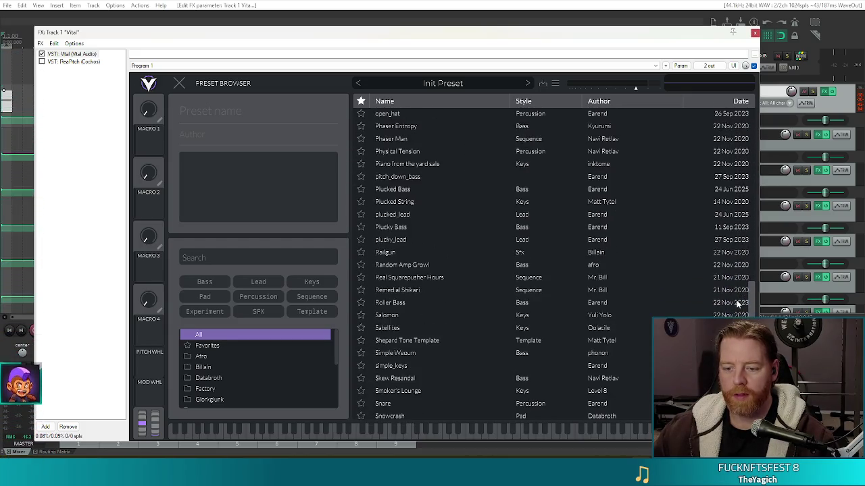
pyautogui.click(211, 282)
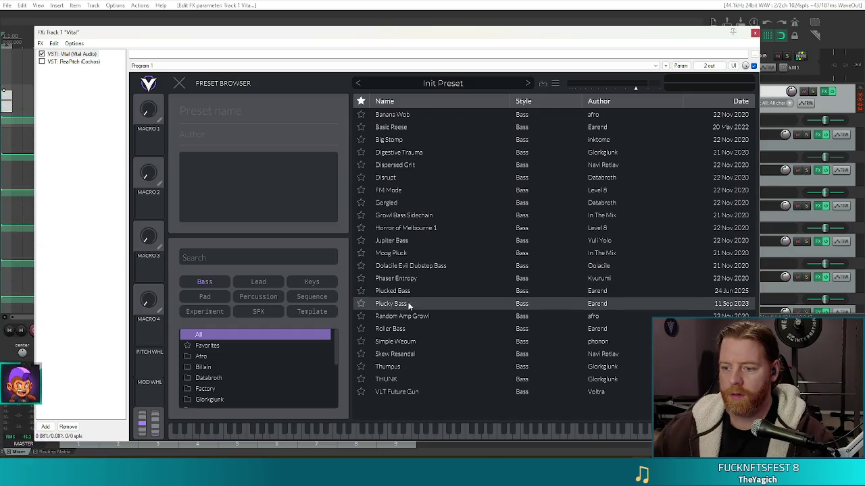
pyautogui.click(205, 282)
pyautogui.click(212, 257)
pyautogui.write('earen')
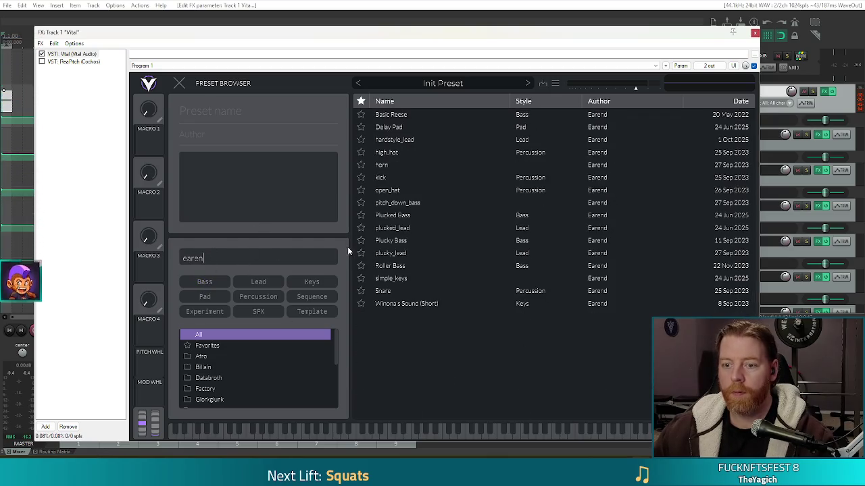
pyautogui.click(419, 203)
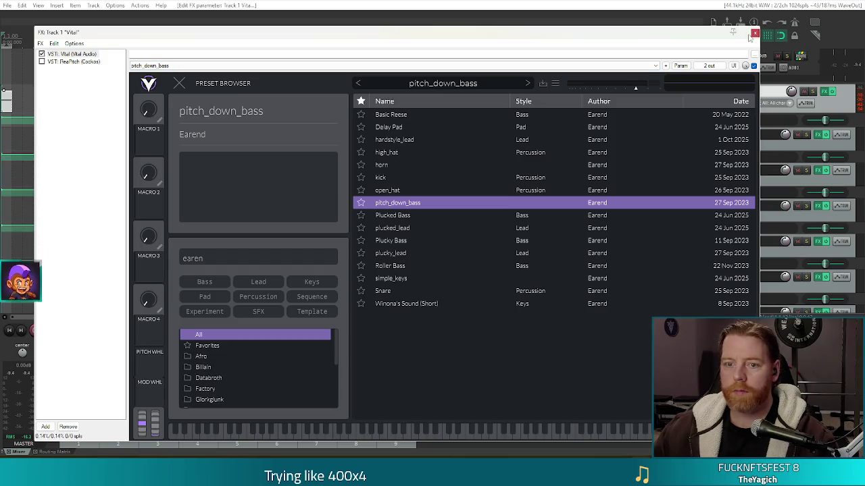
# Step: Drop the ENV 1 sustain to zero for a fast decay and lower OSC 1 pitch from -24 to -36
pyautogui.click(179, 83)
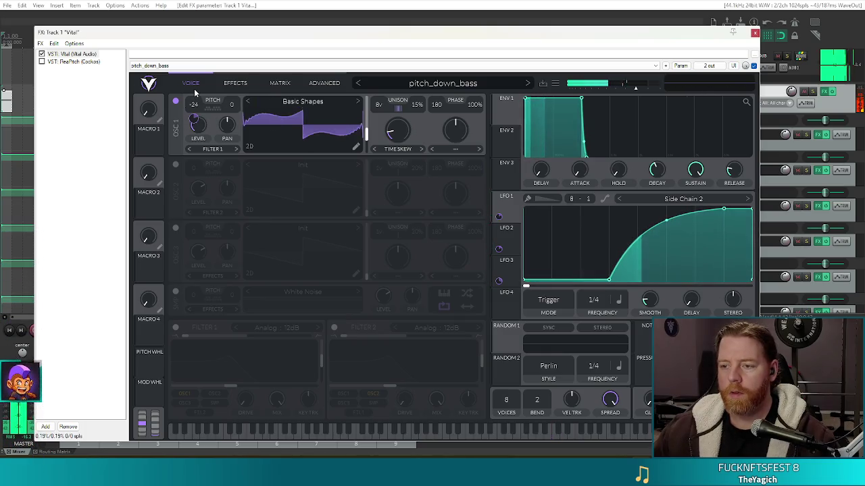
pyautogui.moveTo(582, 99); pyautogui.dragTo(559, 166)
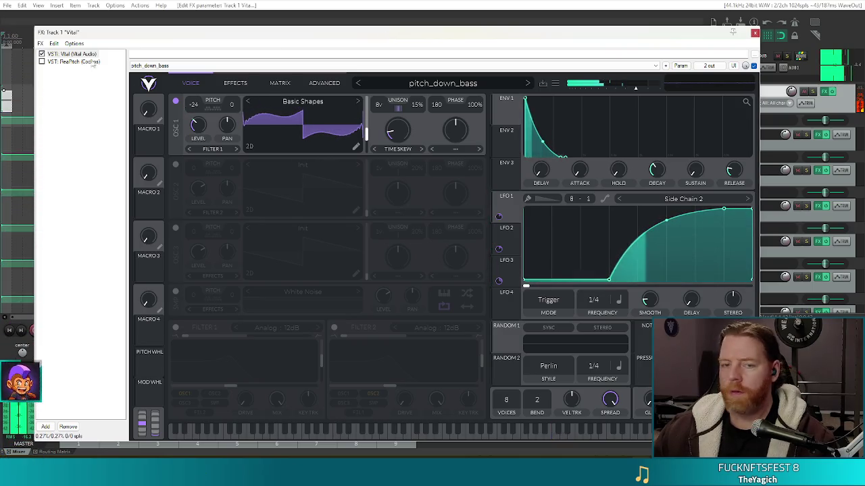
pyautogui.moveTo(194, 105); pyautogui.dragTo(194, 115)
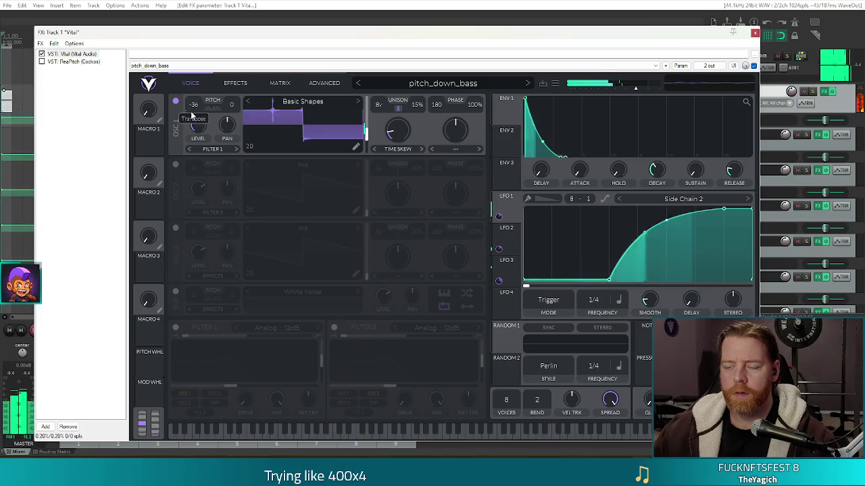
# Step: Toggle the SMP white noise oscillator on and back off, then raise Unison Detune to 66%
pyautogui.click(177, 292)
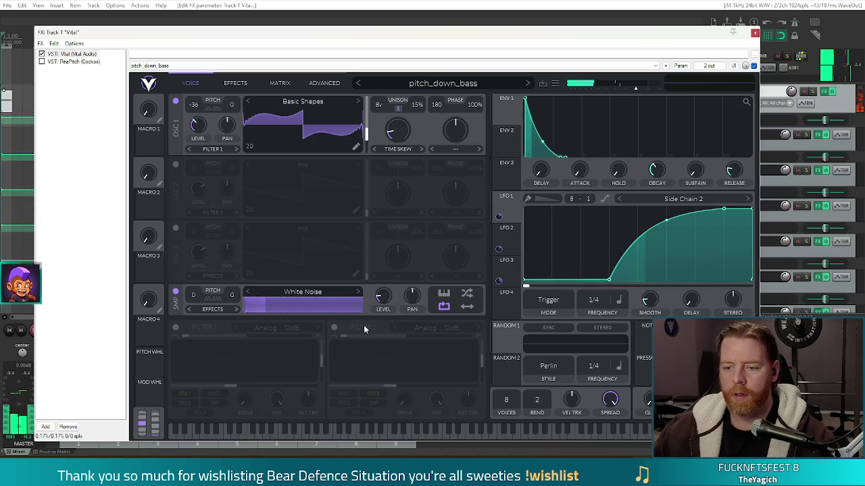
pyautogui.moveTo(378, 289)
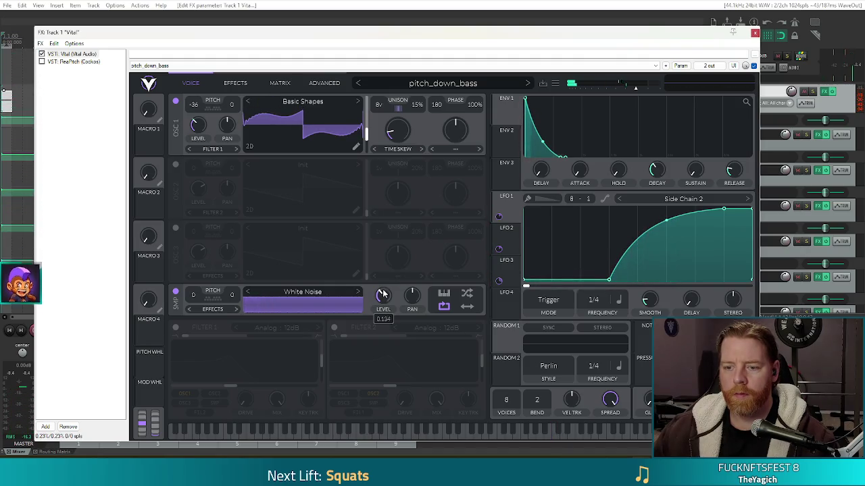
pyautogui.click(175, 291)
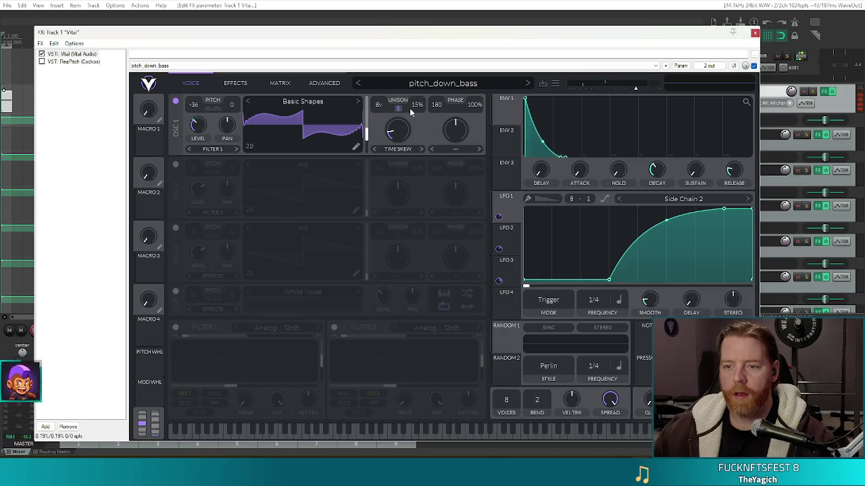
pyautogui.moveTo(419, 108); pyautogui.dragTo(423, 74)
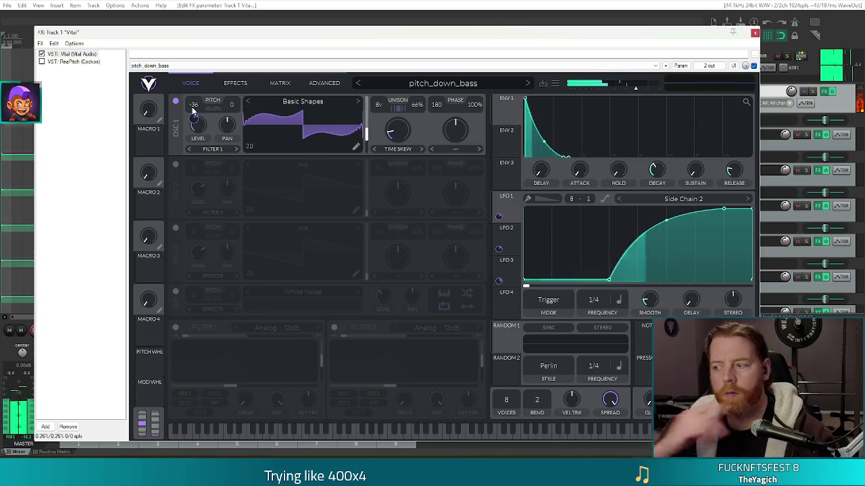
# Step: Lower envelope 1's decay/sustain point for a steeper curve, then close the Vital FX window
pyautogui.moveTo(565, 157)
pyautogui.mouseDown()
pyautogui.moveTo(529, 67)
pyautogui.moveTo(540, 88)
pyautogui.moveTo(541, 154)
pyautogui.moveTo(540, 121)
pyautogui.mouseUp()
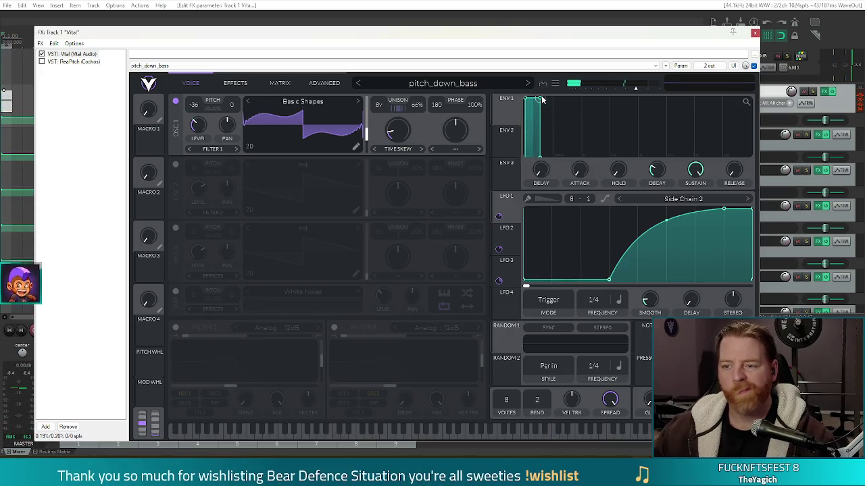
pyautogui.moveTo(541, 99); pyautogui.dragTo(536, 137)
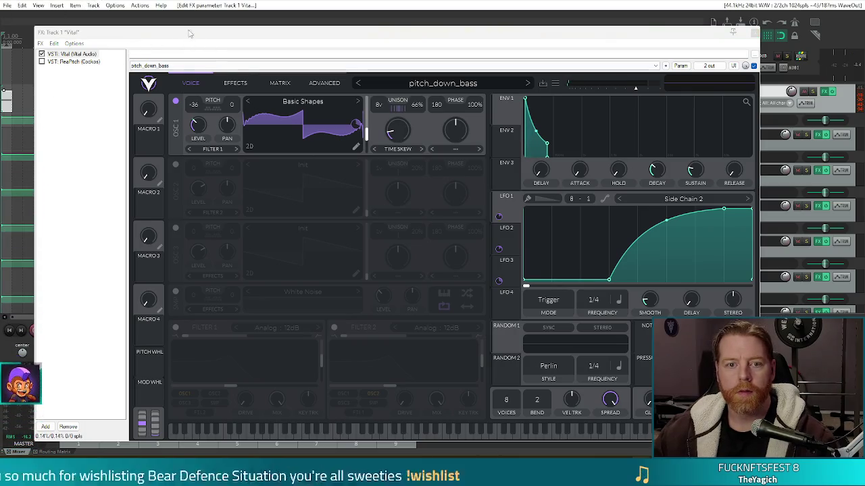
pyautogui.click(754, 31)
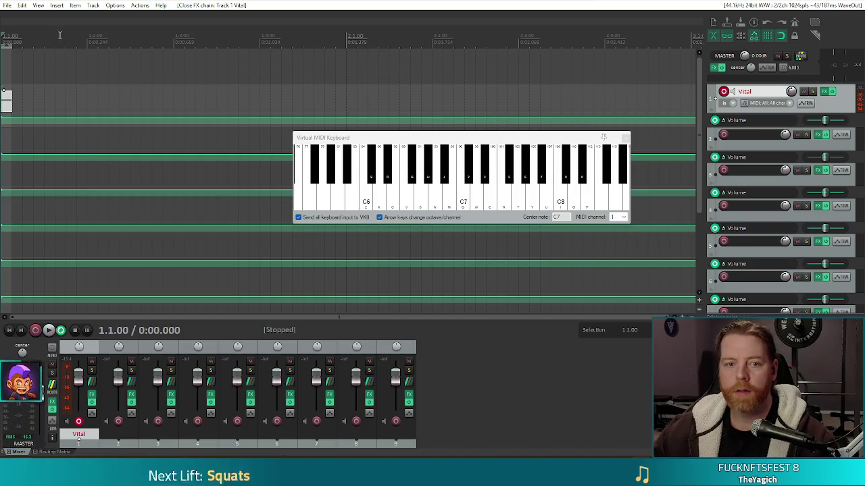
# Step: Render the sound to shot.mp3 in the fx folder, then play the project back
pyautogui.click(8, 6)
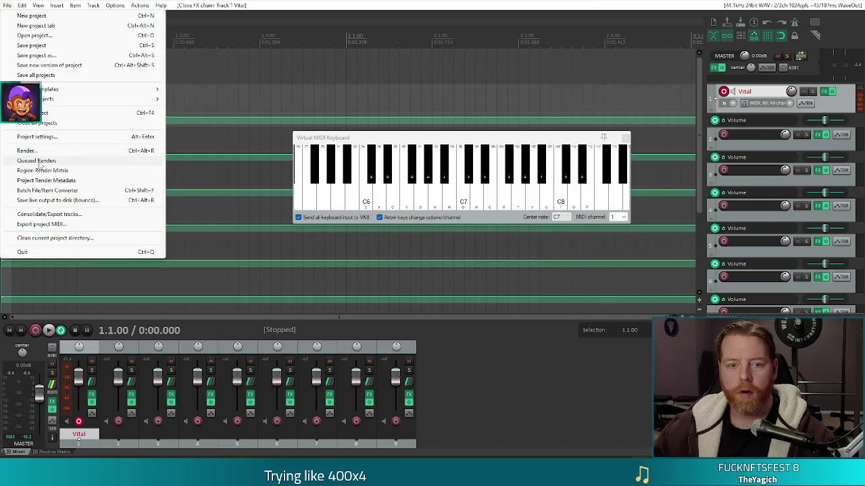
pyautogui.click(672, 193)
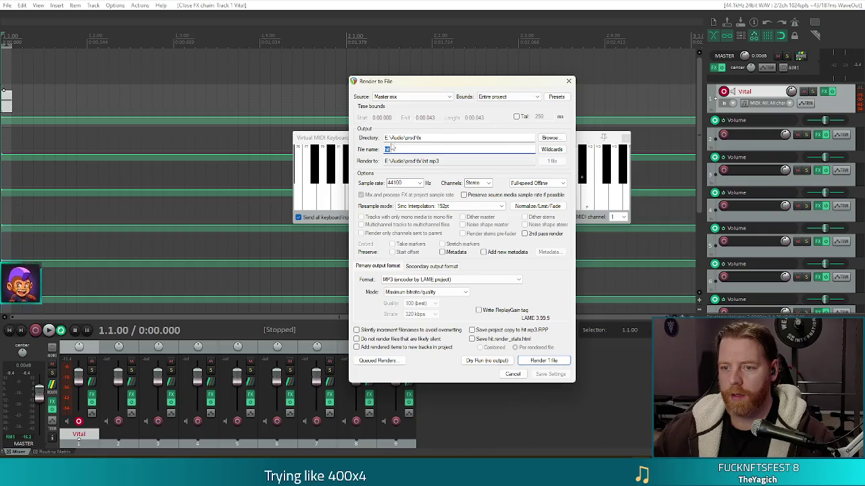
pyautogui.click(398, 149)
pyautogui.press('BackSpace')
pyautogui.press('BackSpace')
pyautogui.press('BackSpace')
pyautogui.write('shot')
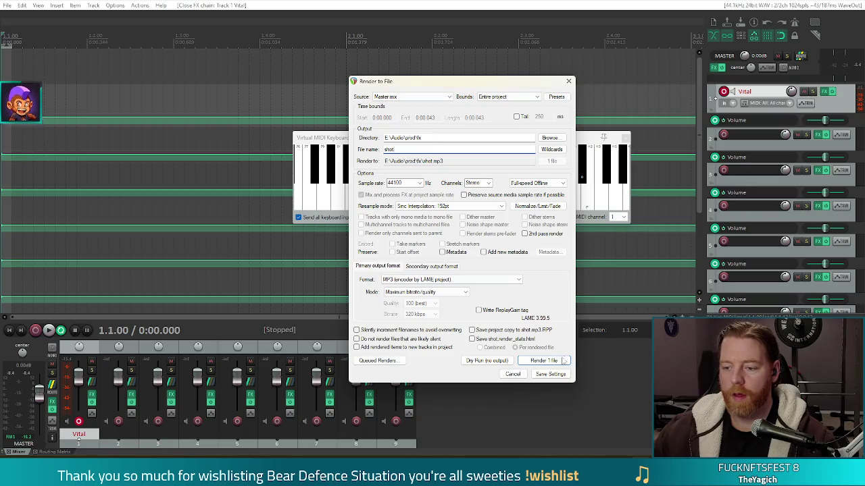
pyautogui.click(543, 361)
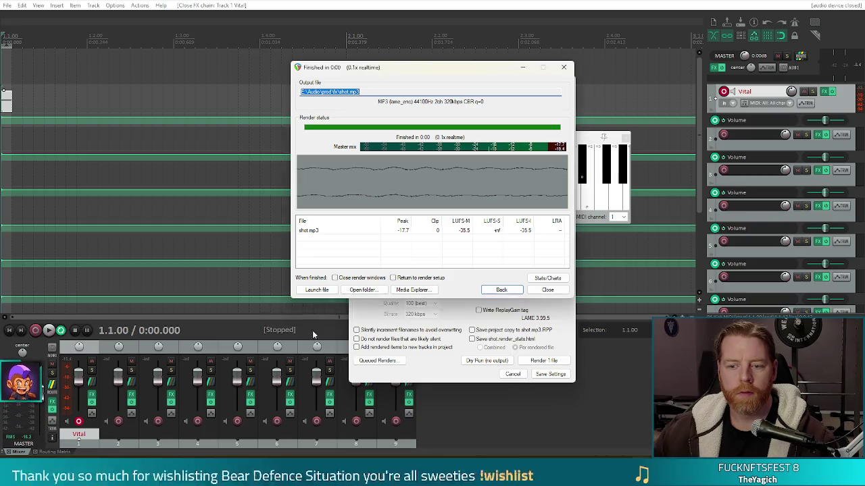
pyautogui.press('Escape')
pyautogui.press('Escape')
pyautogui.click(48, 333)
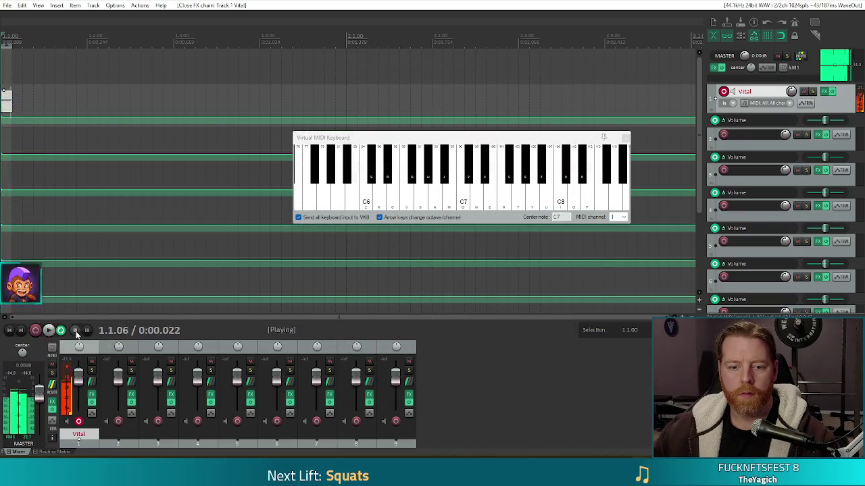
# Step: Stop playback and switch to the Godot editor with Alt+Tab
pyautogui.click(74, 330)
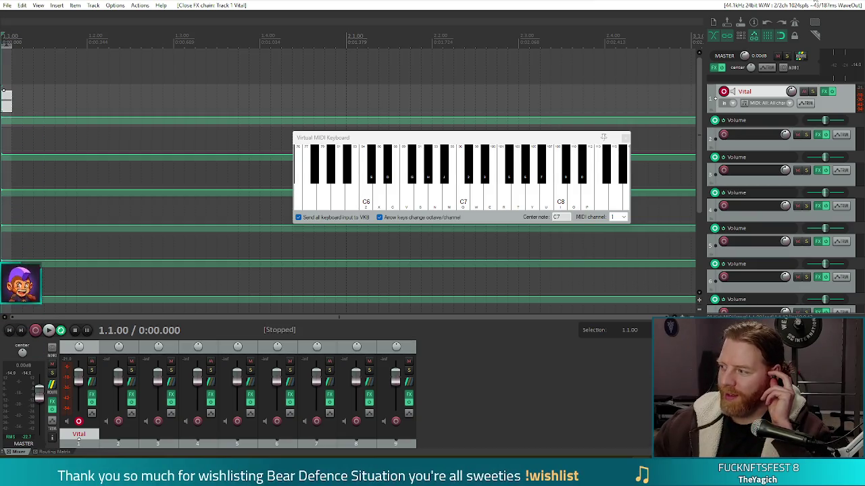
pyautogui.hotkey('alt', 'Tab')
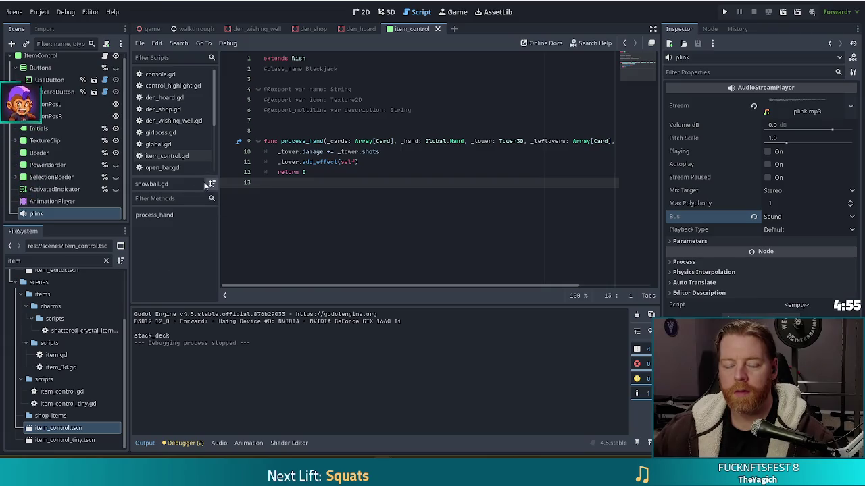
# Step: Filter the FileSystem dock by '_shot' and open tower_ballista_shot.tscn
pyautogui.doubleClick(47, 260)
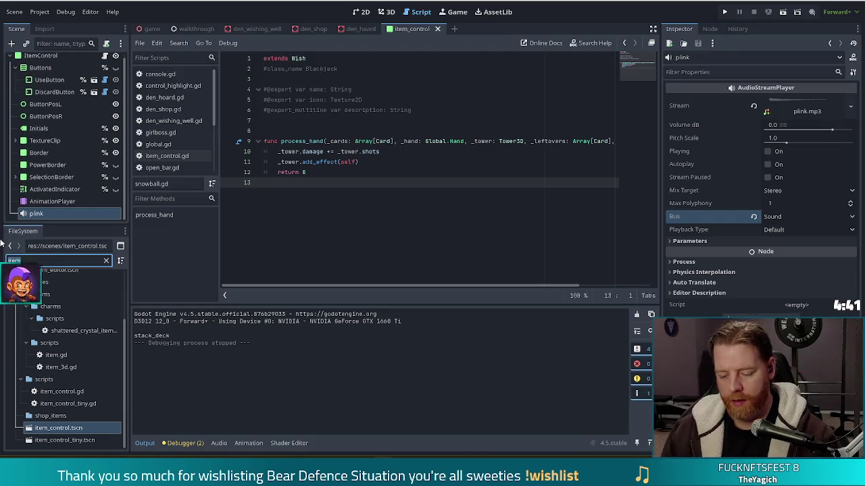
pyautogui.press('BackSpace')
pyautogui.write('balli')
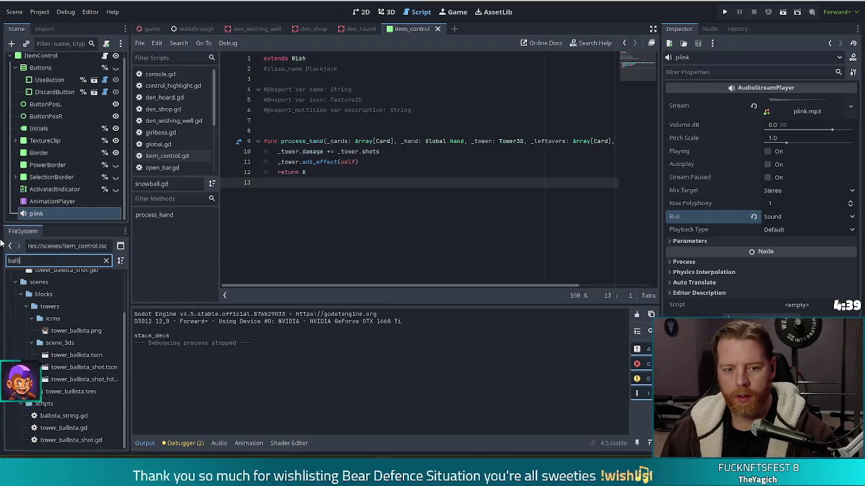
pyautogui.write('sta_shot')
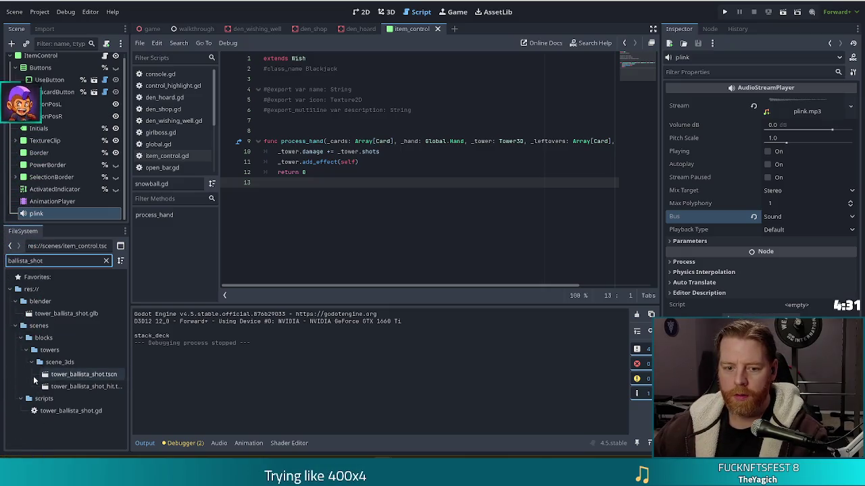
pyautogui.doubleClick(77, 374)
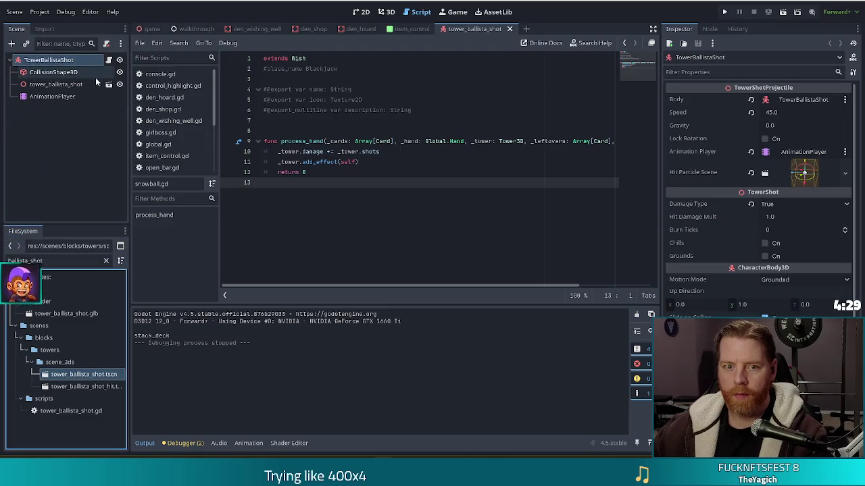
# Step: Review tower_ballista_shot.gd and the hit scene's tower_hit.gd, then close tower_ballista_shot_hit.tscn
pyautogui.click(109, 60)
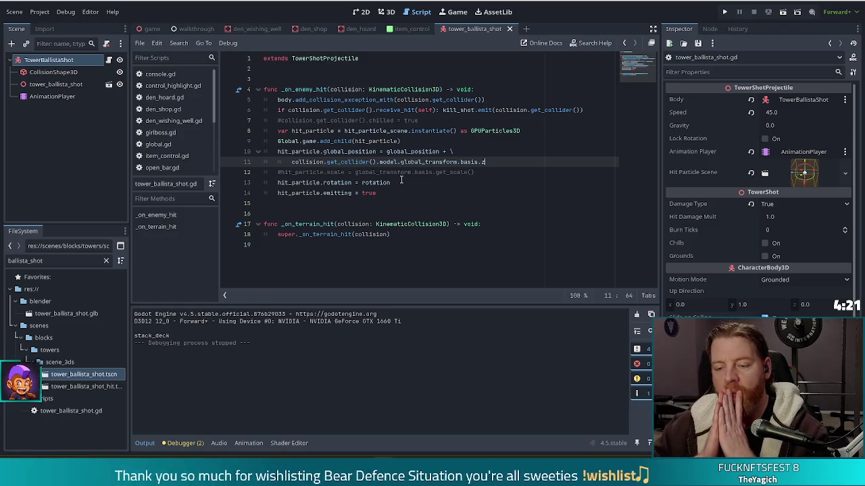
pyautogui.click(88, 386)
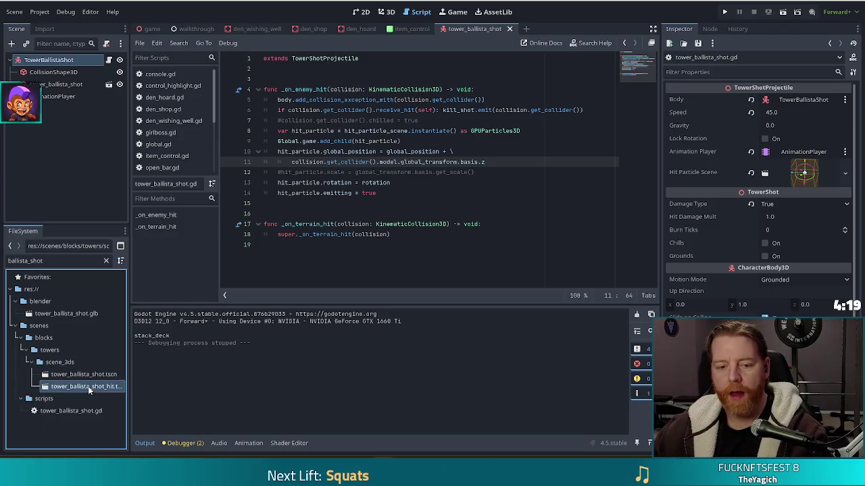
pyautogui.doubleClick(88, 386)
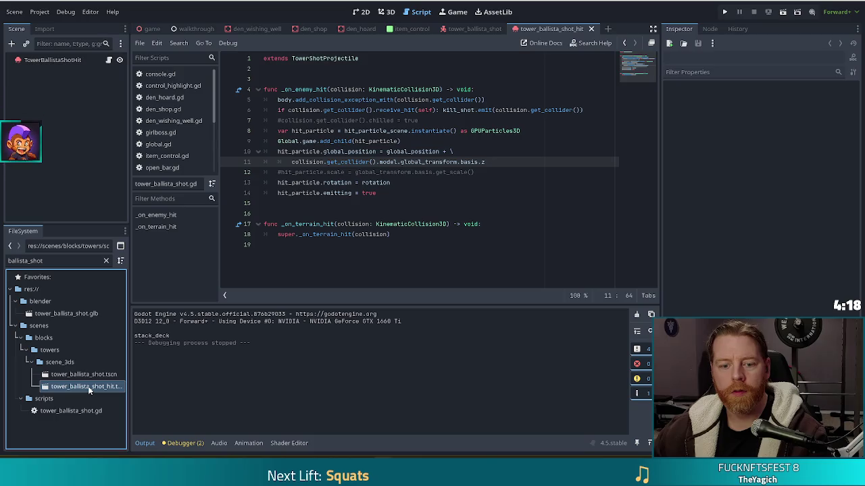
pyautogui.click(109, 60)
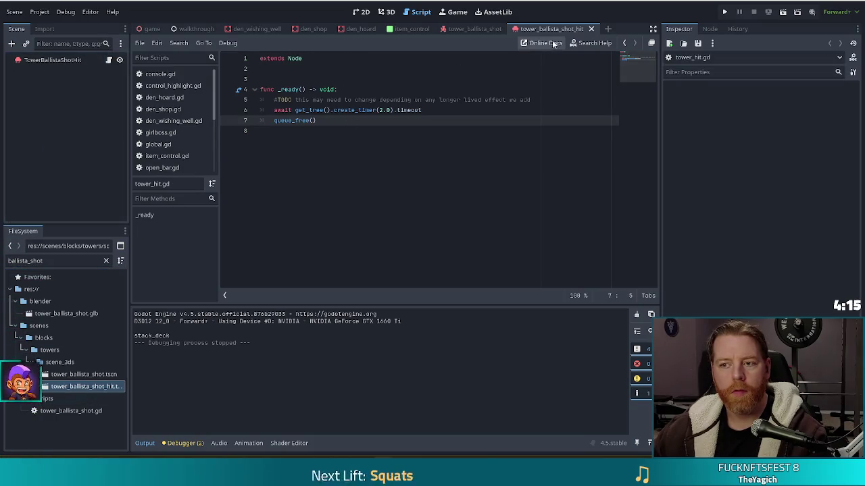
pyautogui.click(591, 28)
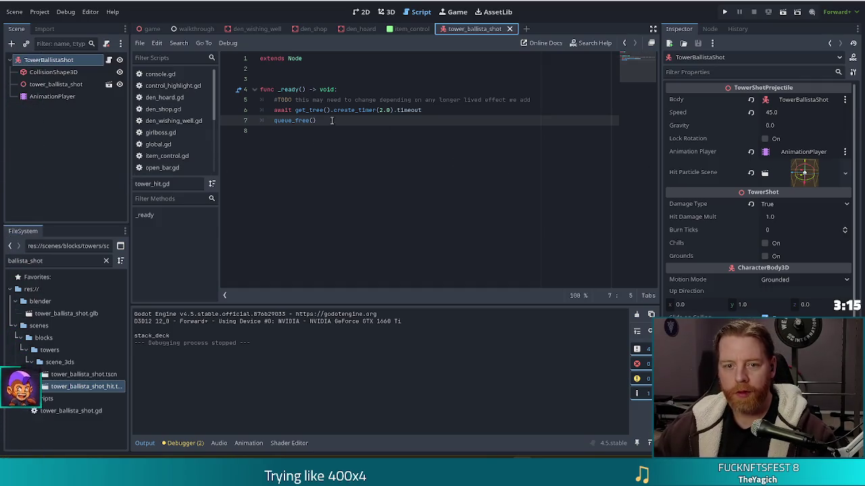
pyautogui.hotkey('ctrl', 'w')
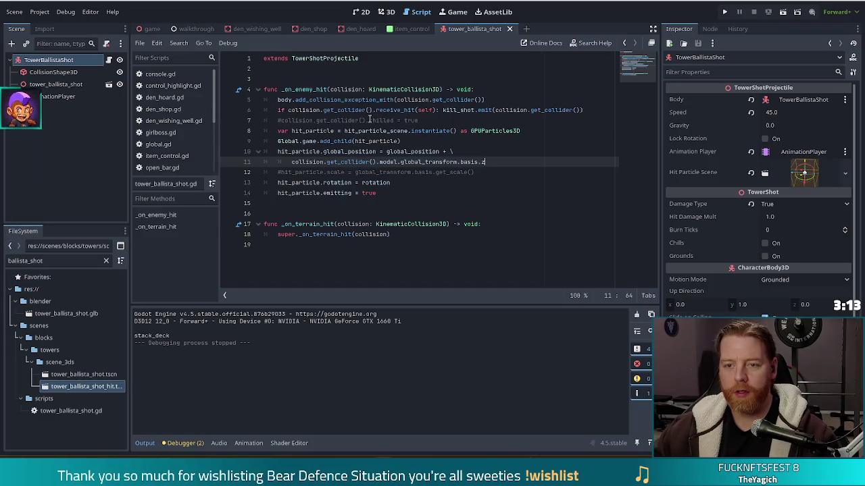
# Step: Paste item_control's plink sound node into TowerBallistaShot, then filter project files by 'plink'
pyautogui.click(437, 234)
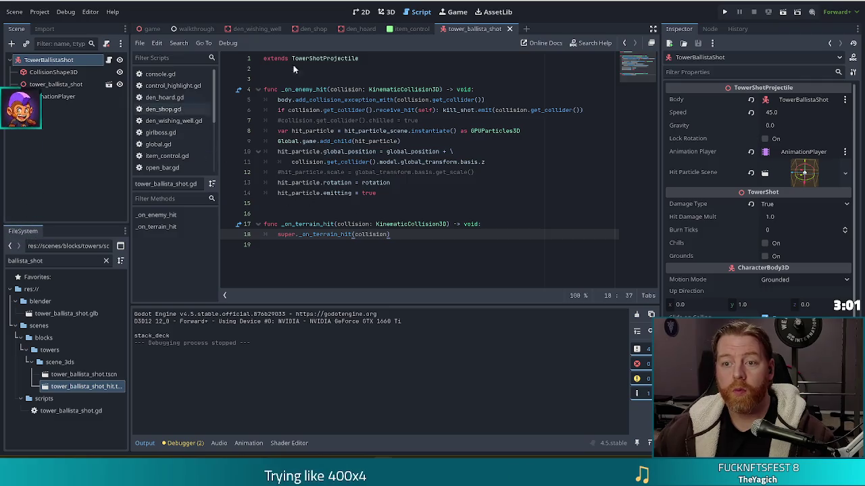
pyautogui.click(412, 29)
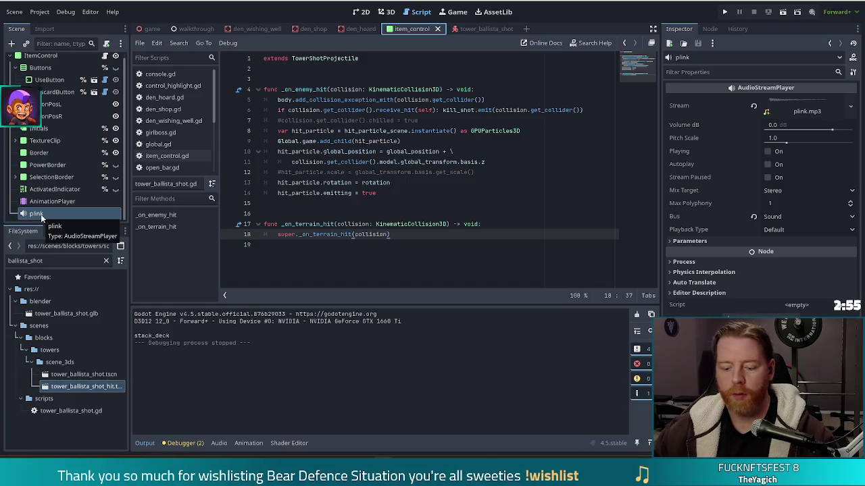
pyautogui.click(484, 30)
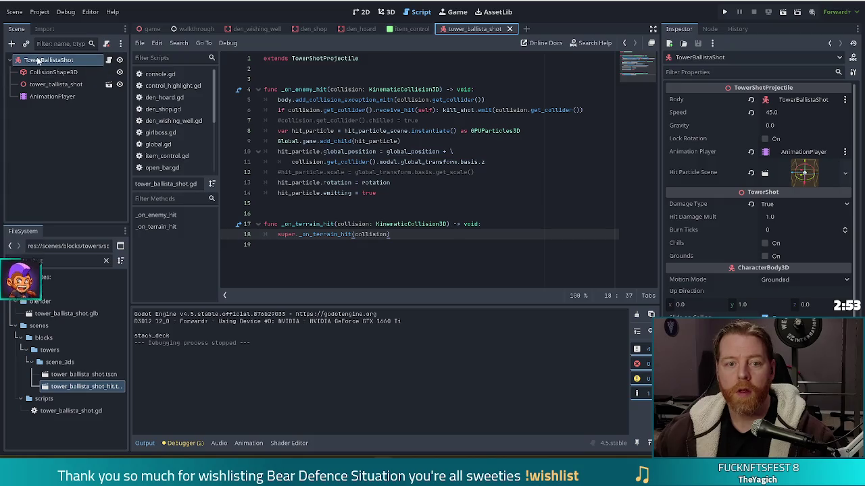
pyautogui.hotkey('ctrl', 'v')
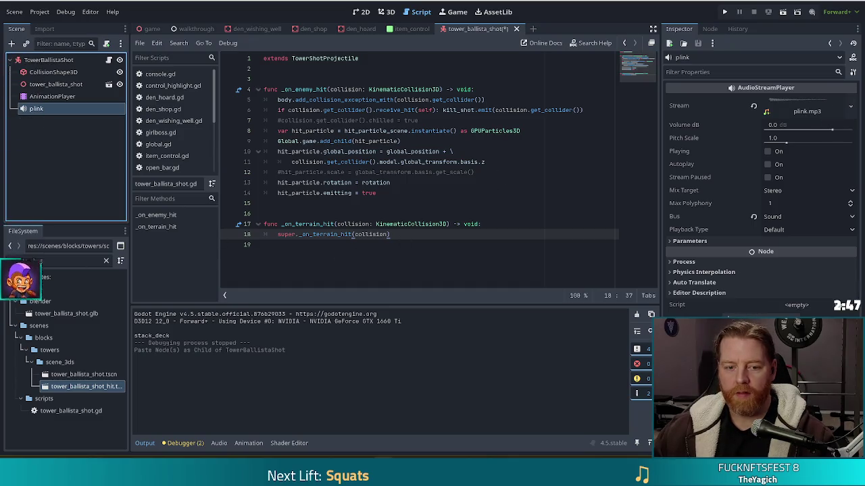
pyautogui.click(51, 261)
pyautogui.write('plink')
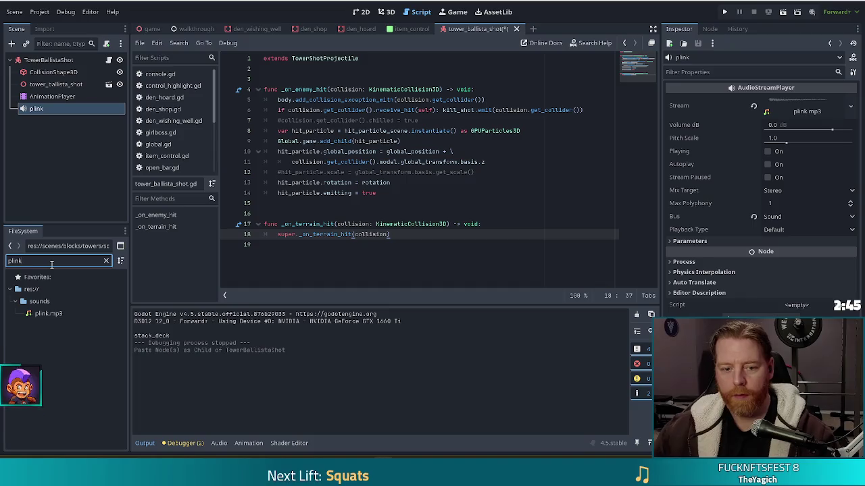
# Step: Locate plink.mp3 inside the res://sounds folder of the filtered file list
pyautogui.moveTo(38, 301)
pyautogui.mouseDown()
pyautogui.moveTo(47, 300)
pyautogui.moveTo(27, 317)
pyautogui.mouseUp()
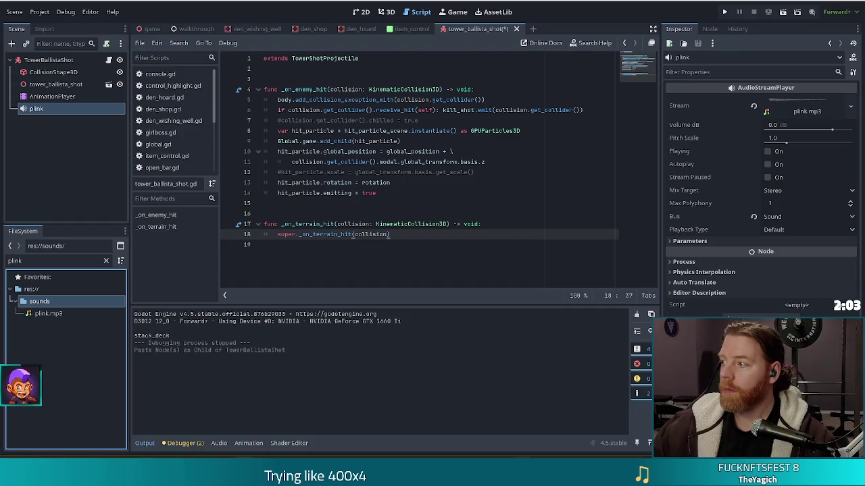
# Step: Filter files by 'mp3', rename the plink node to hit, and set its Stream to hit.mp3
pyautogui.click(41, 259)
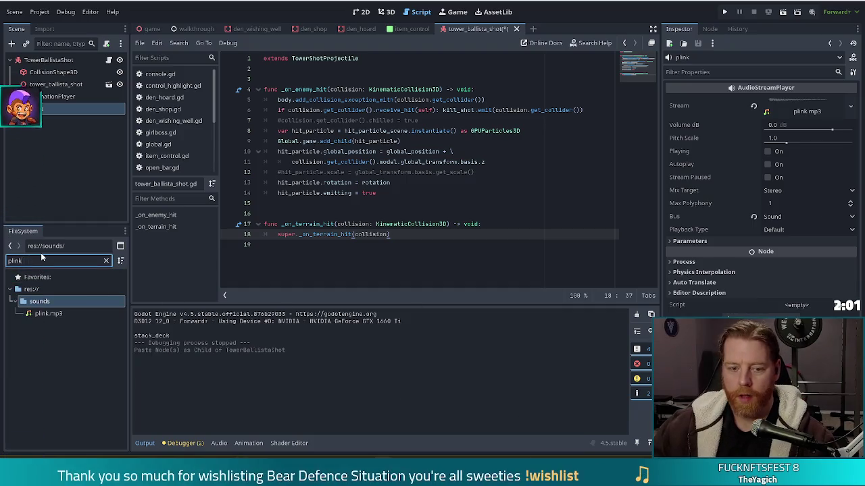
pyautogui.press('BackSpace')
pyautogui.press('BackSpace')
pyautogui.press('BackSpace')
pyautogui.write('mp3')
pyautogui.doubleClick(37, 109)
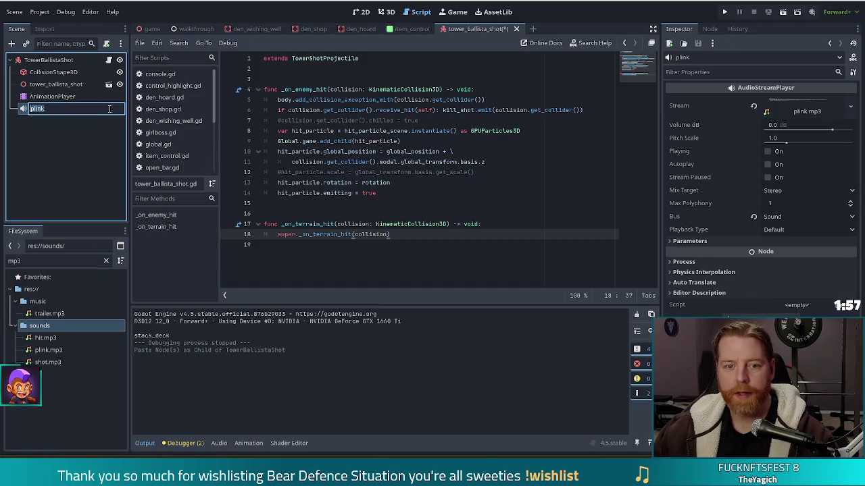
pyautogui.write('s')
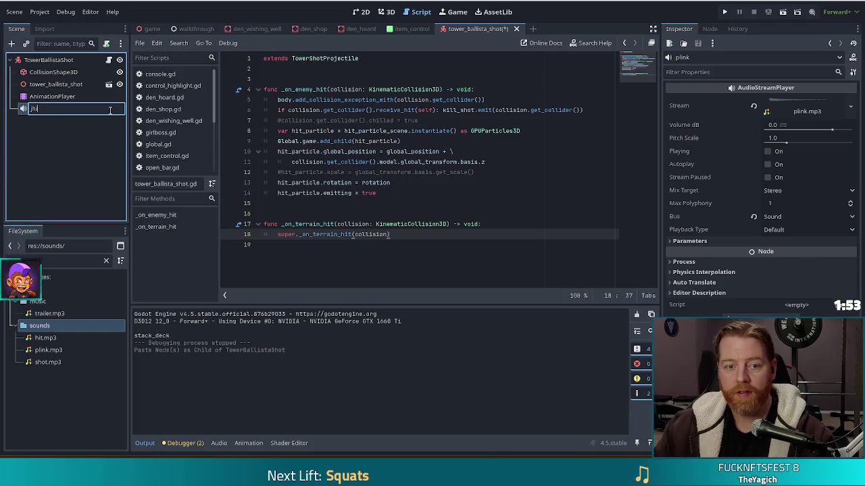
pyautogui.press('Return')
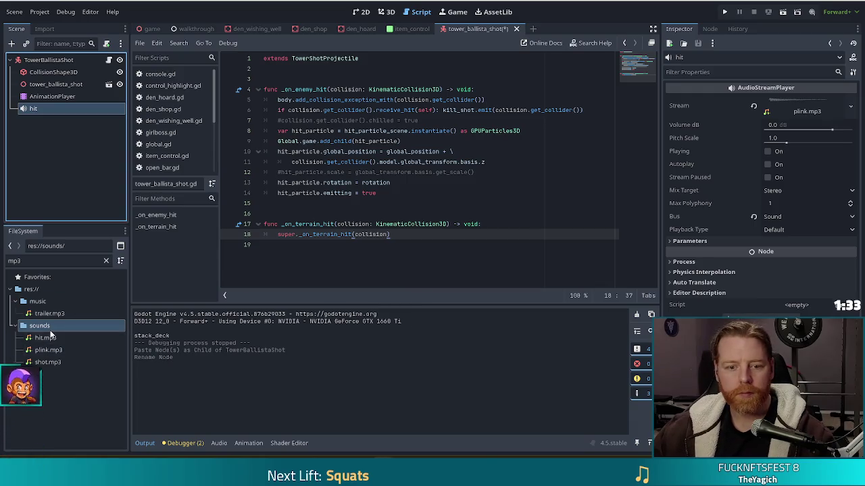
pyautogui.moveTo(46, 338)
pyautogui.mouseDown()
pyautogui.moveTo(40, 245)
pyautogui.moveTo(770, 110)
pyautogui.mouseUp()
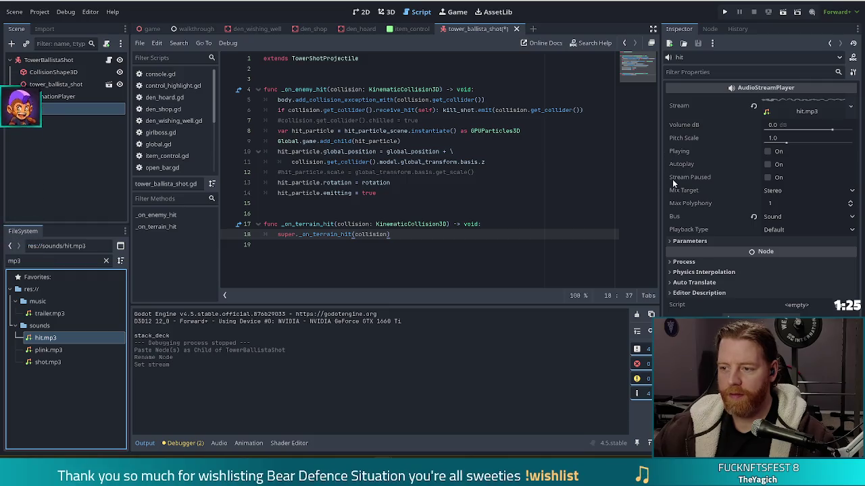
pyautogui.moveTo(672, 181)
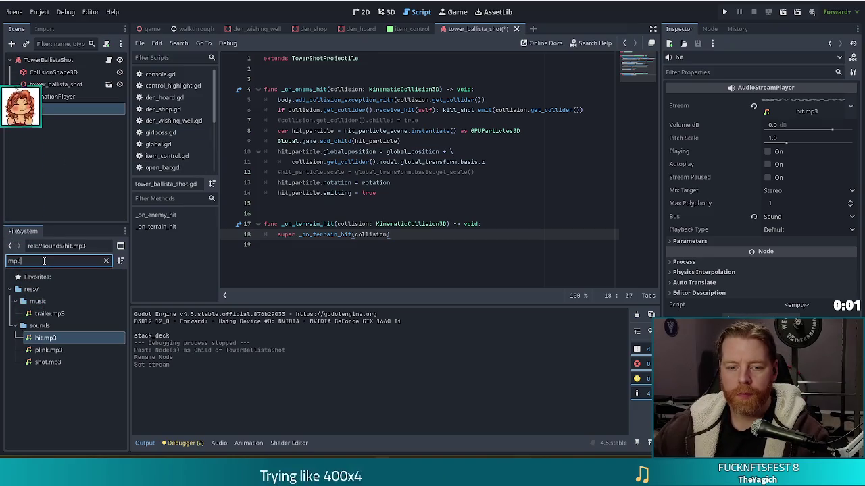
pyautogui.click(330, 58)
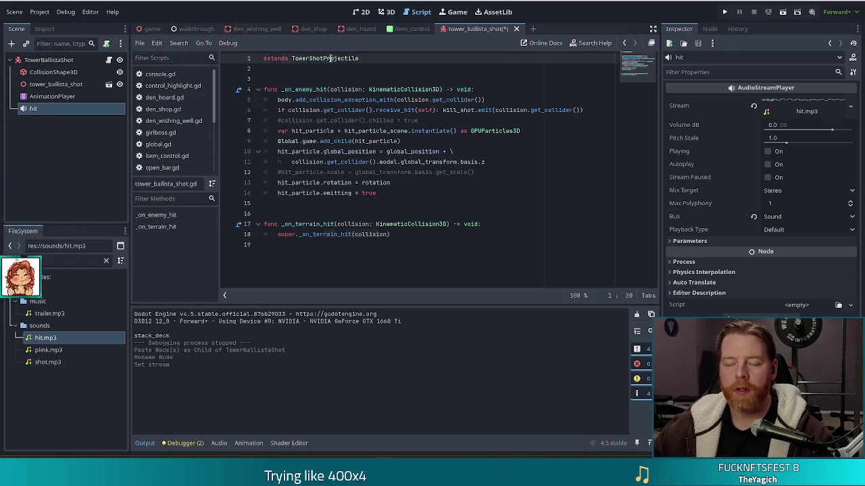
# Step: Search the FileSystem for 'tower_shot' and open tower_shot.gd
pyautogui.click(41, 260)
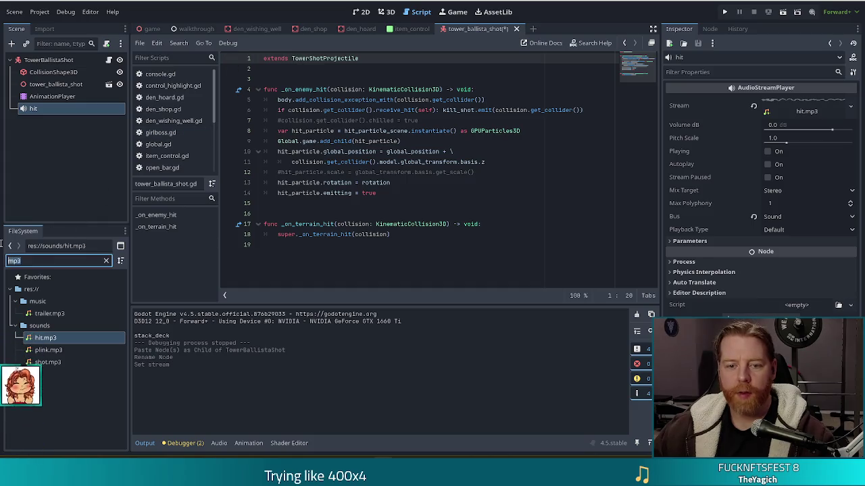
pyautogui.press('BackSpace')
pyautogui.press('BackSpace')
pyautogui.press('BackSpace')
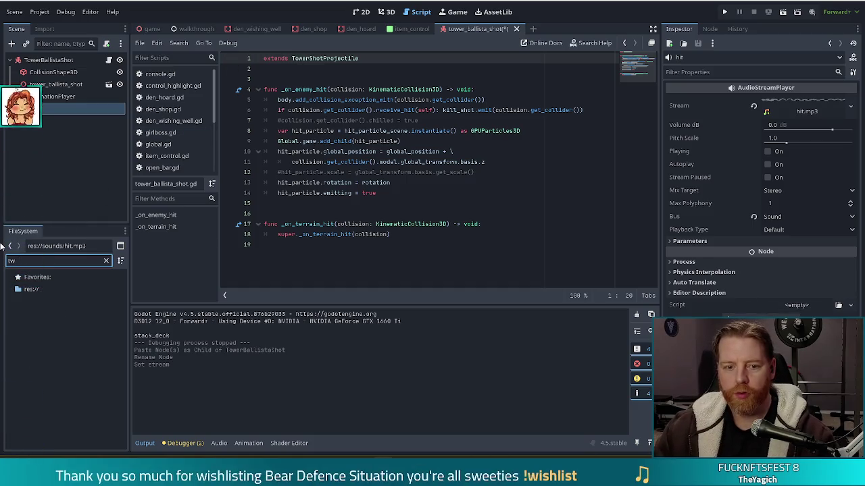
pyautogui.write('tower_shot')
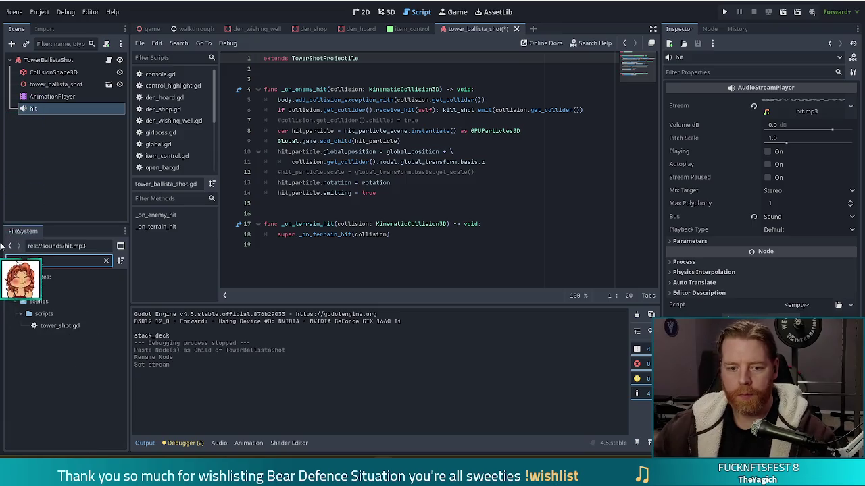
pyautogui.doubleClick(59, 325)
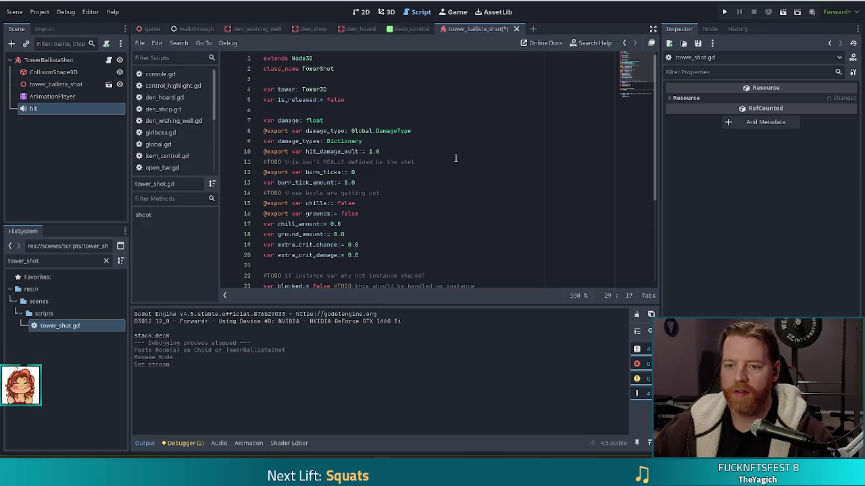
pyautogui.scroll(-1, 455, 158)
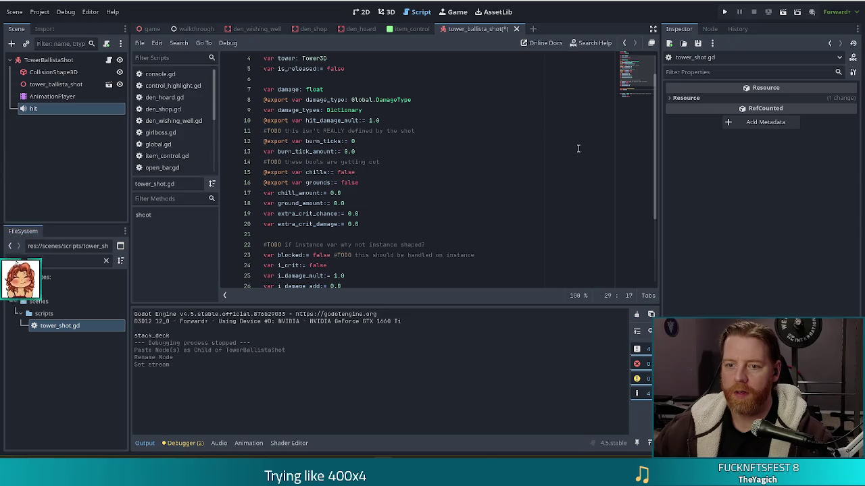
pyautogui.scroll(-3, 397, 223)
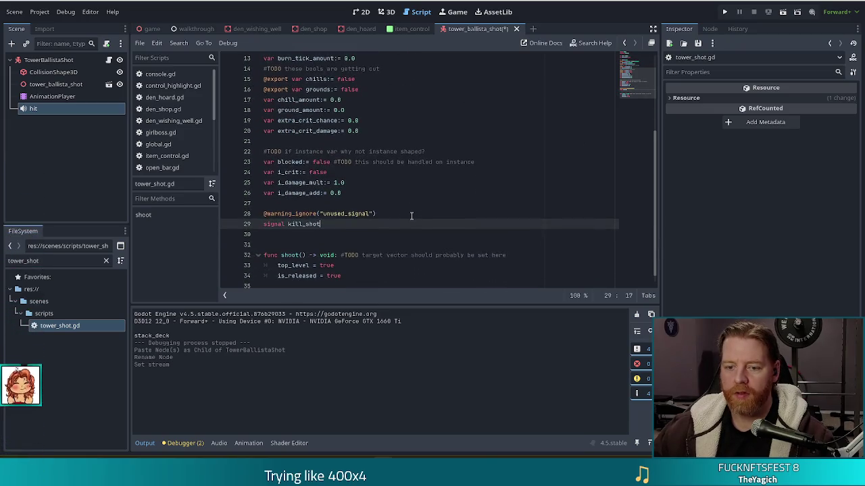
pyautogui.scroll(4, 409, 218)
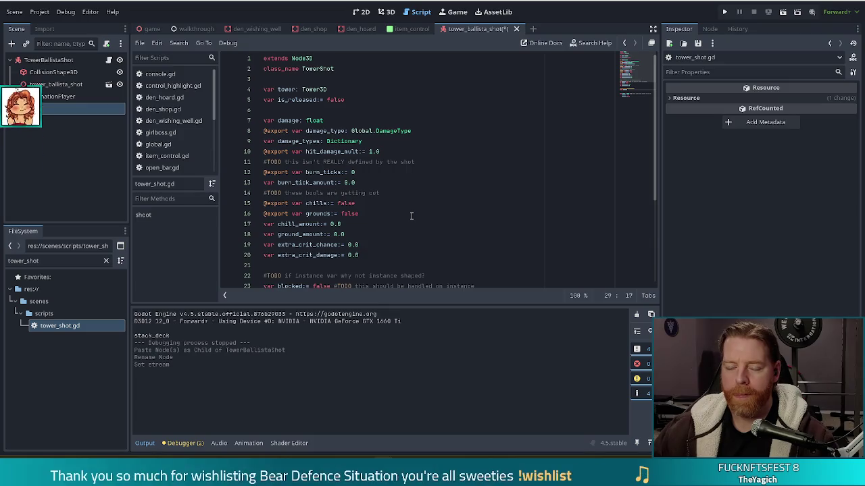
# Step: Review the damage and crit variable declarations, checking the hit node and TowerBallistaShot root properties
pyautogui.click(422, 130)
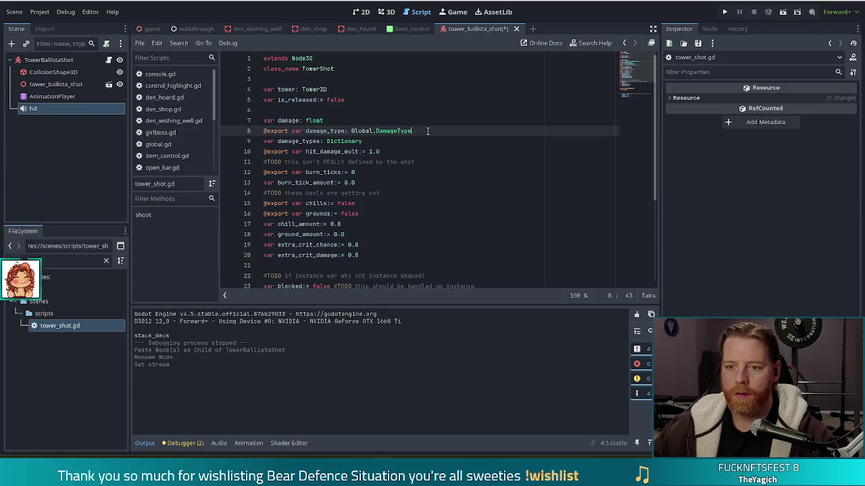
pyautogui.click(35, 110)
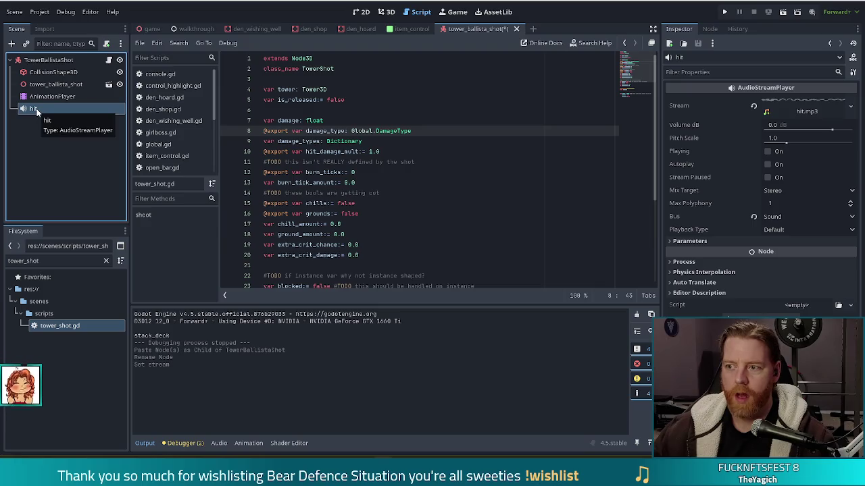
pyautogui.click(381, 254)
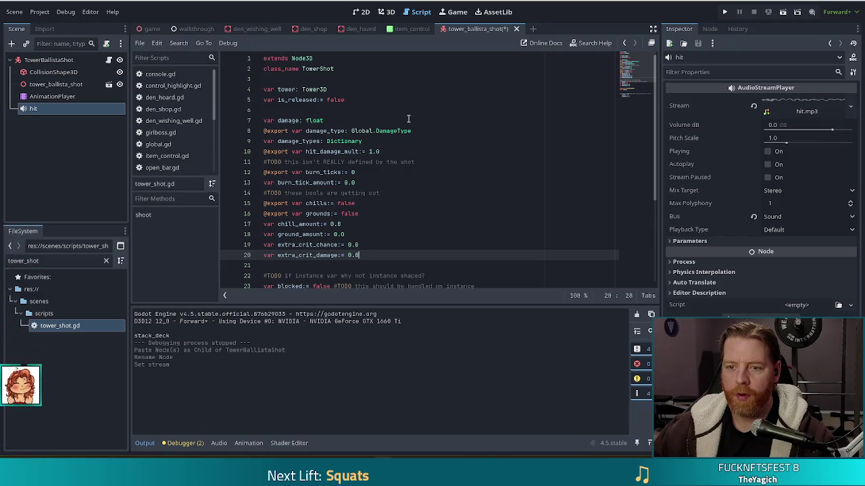
pyautogui.scroll(-2, 429, 130)
pyautogui.scroll(-2, 433, 132)
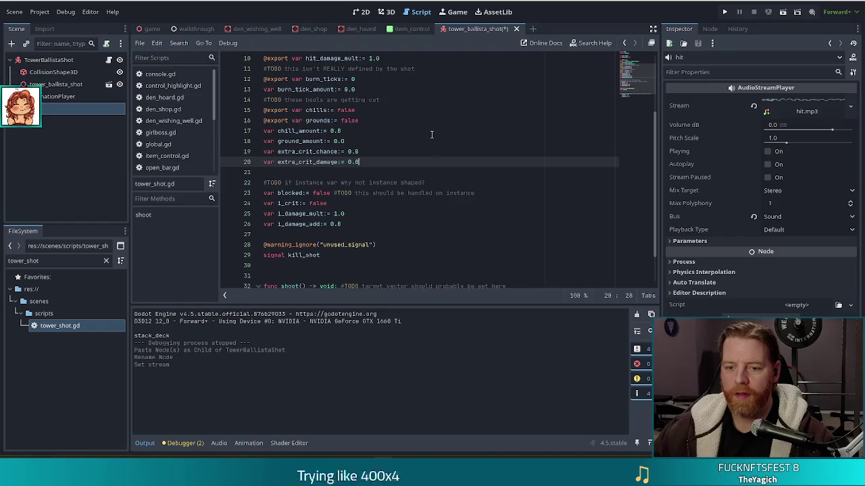
pyautogui.scroll(2, 429, 141)
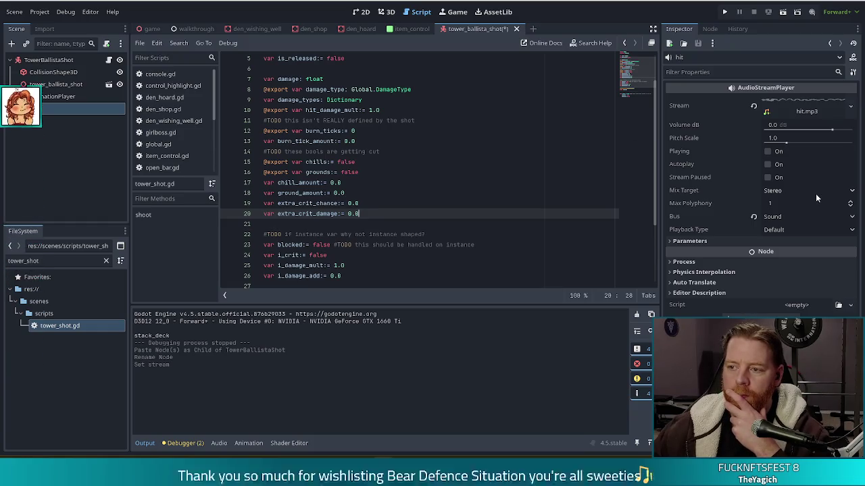
pyautogui.click(62, 61)
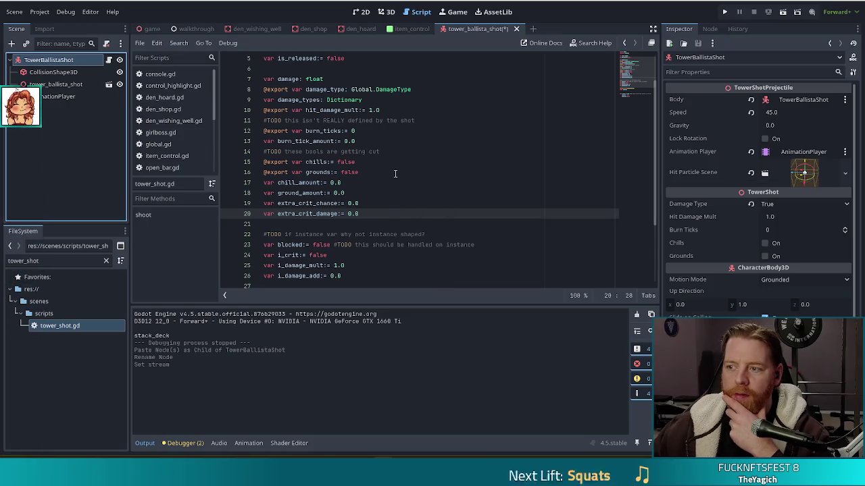
pyautogui.scroll(2, 394, 174)
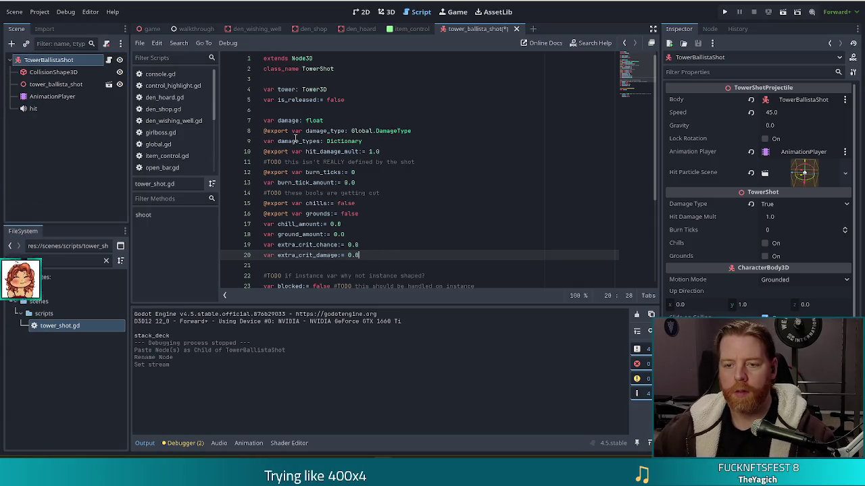
pyautogui.click(358, 93)
pyautogui.click(328, 78)
pyautogui.press('Return')
pyautogui.press('Return')
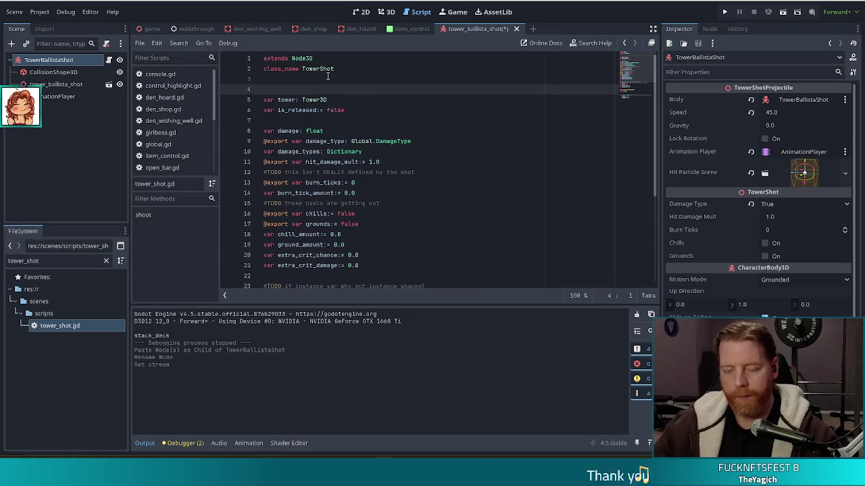
pyautogui.press('Up')
pyautogui.write('xport var hit')
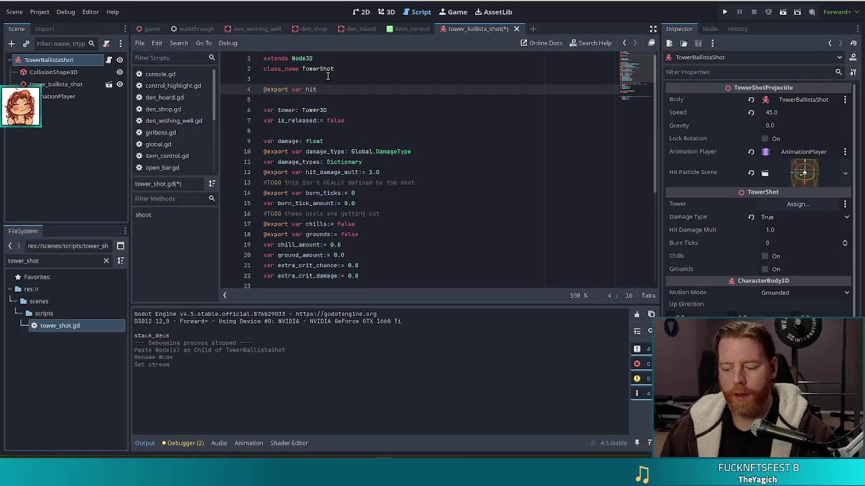
pyautogui.write('_sh')
pyautogui.write('ound')
pyautogui.write(':')
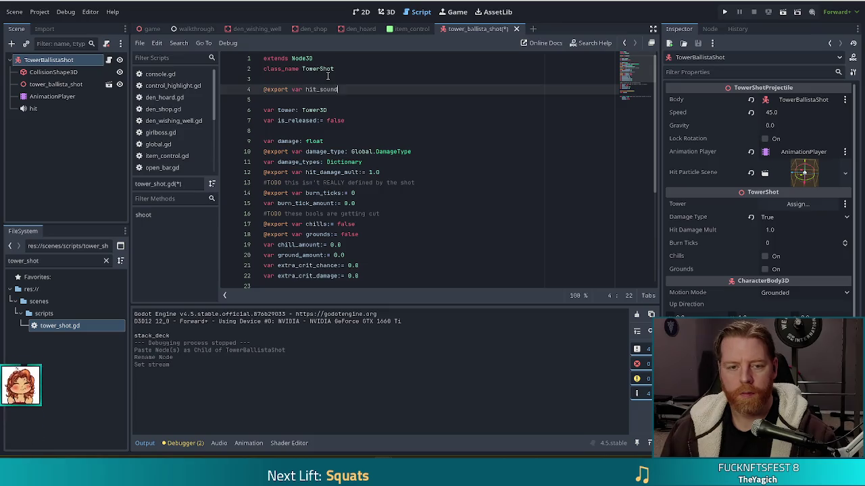
pyautogui.write(' Audio')
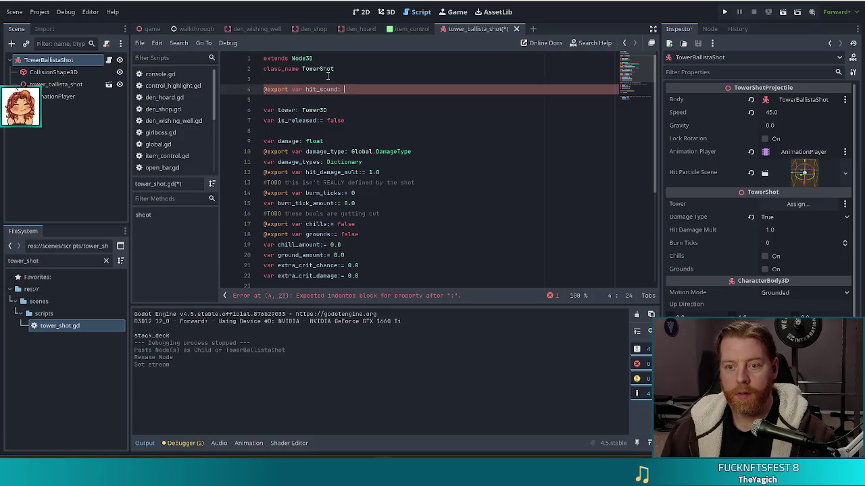
pyautogui.write('St')
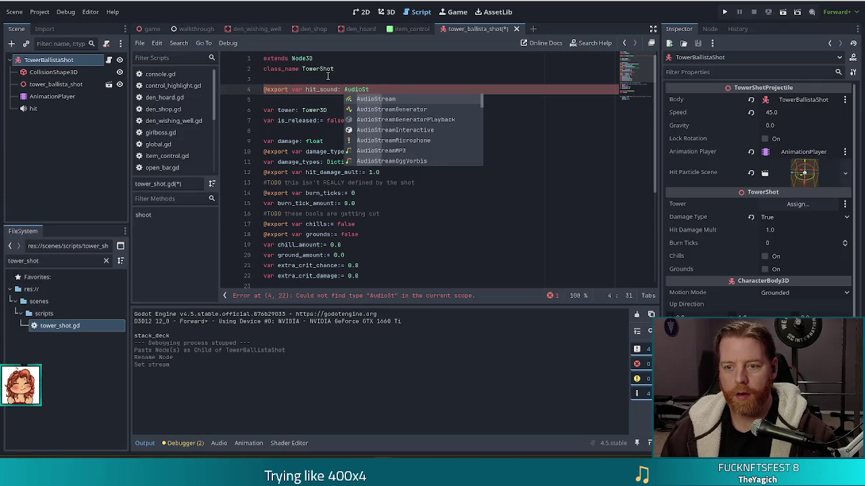
pyautogui.write('reamP')
pyautogui.press('Return')
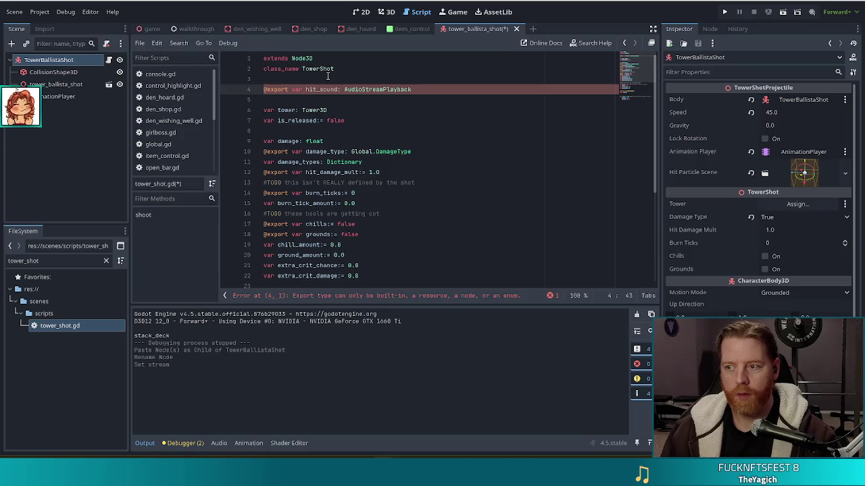
pyautogui.click(37, 109)
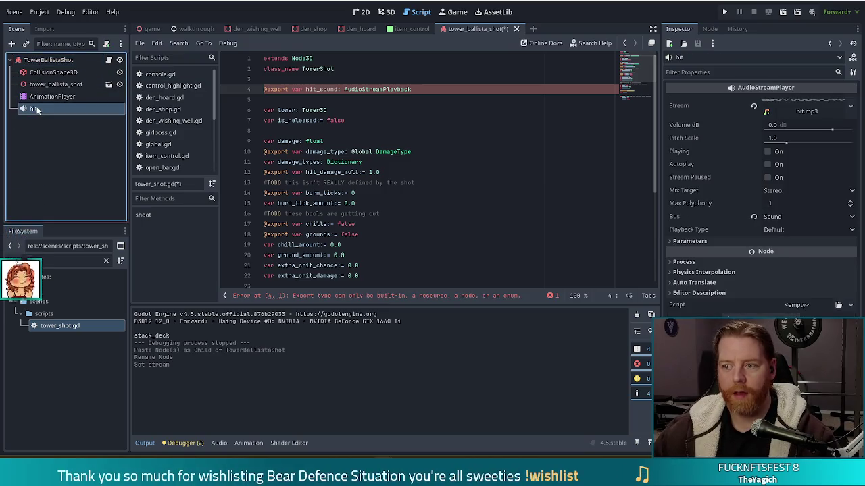
pyautogui.press('BackSpace')
pyautogui.press('BackSpace')
pyautogui.press('BackSpace')
pyautogui.write('er')
pyautogui.click(325, 99)
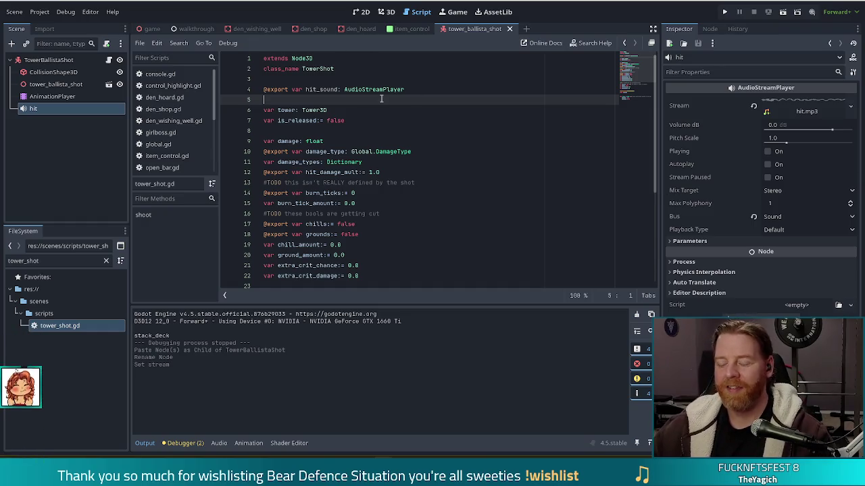
# Step: Select the TowerBallistaShot root to reveal its new empty Hit Sound property
pyautogui.click(48, 59)
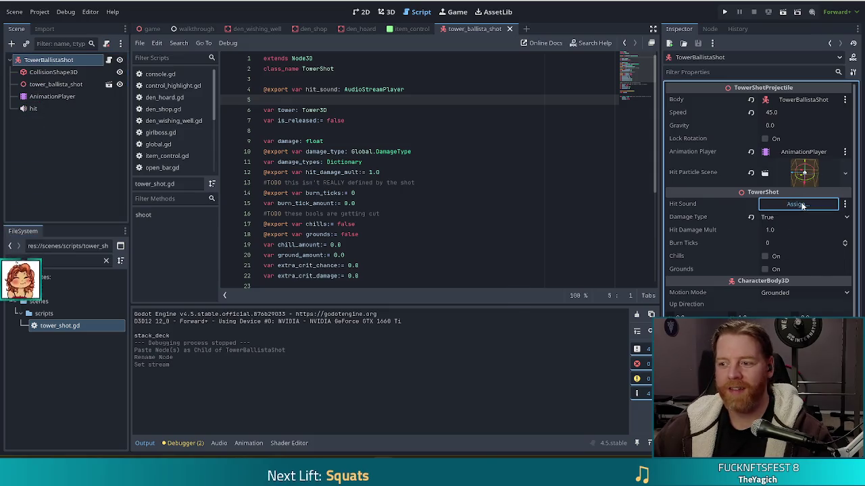
# Step: Assign the hit node to TowerBallistaShot's Hit Sound property and save the scene
pyautogui.click(797, 204)
pyautogui.doubleClick(378, 129)
pyautogui.hotkey('ctrl', 's')
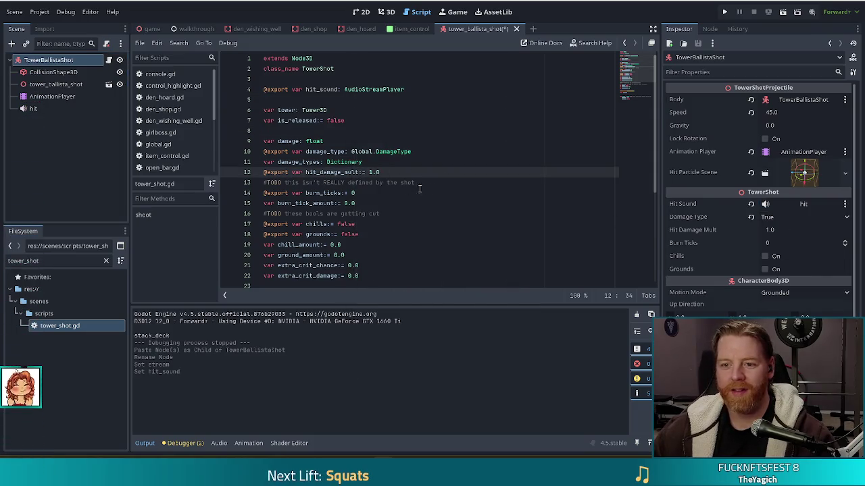
# Step: Look over the end of the shoot function and reopen tower_ballista_shot.gd
pyautogui.scroll(-3, 182, 120)
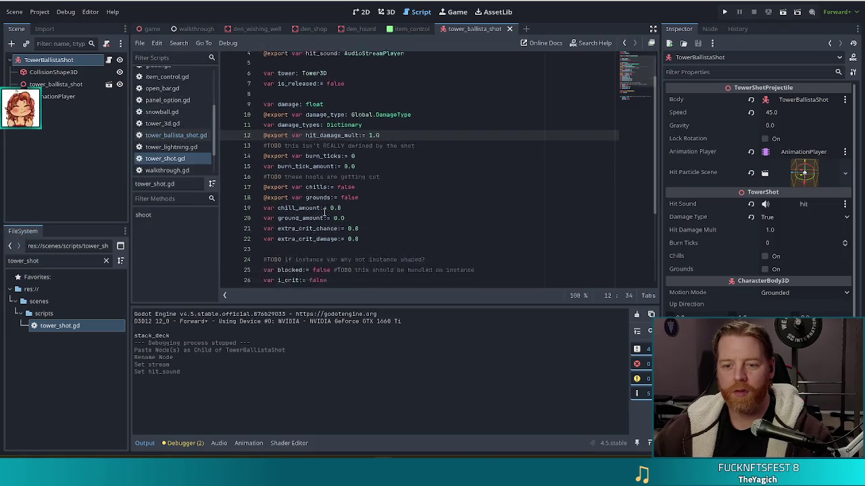
pyautogui.scroll(-5, 640, 95)
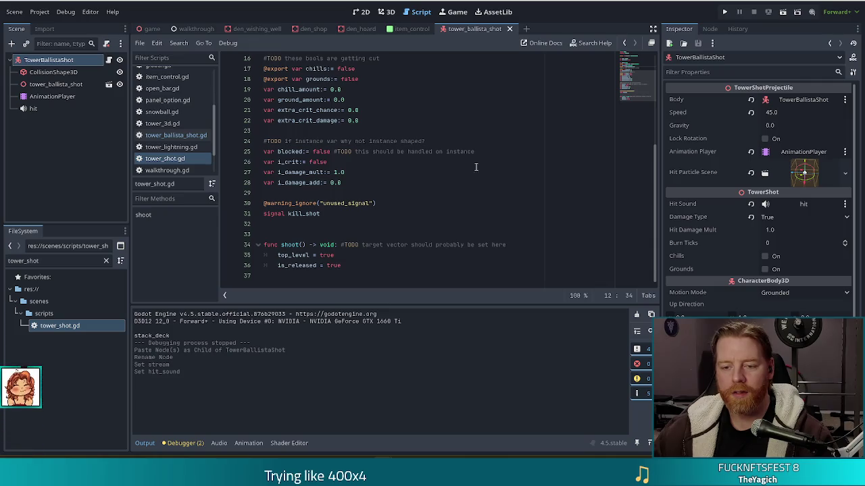
pyautogui.click(372, 256)
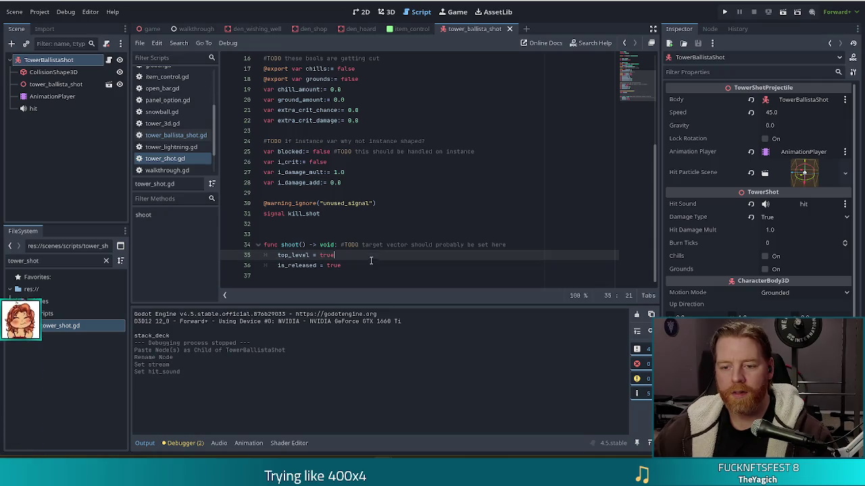
pyautogui.click(190, 135)
# Step: Jump from _on_enemy_hit in tower_ballista_shot.gd to its definition in tower_projectile.gd
pyautogui.click(372, 120)
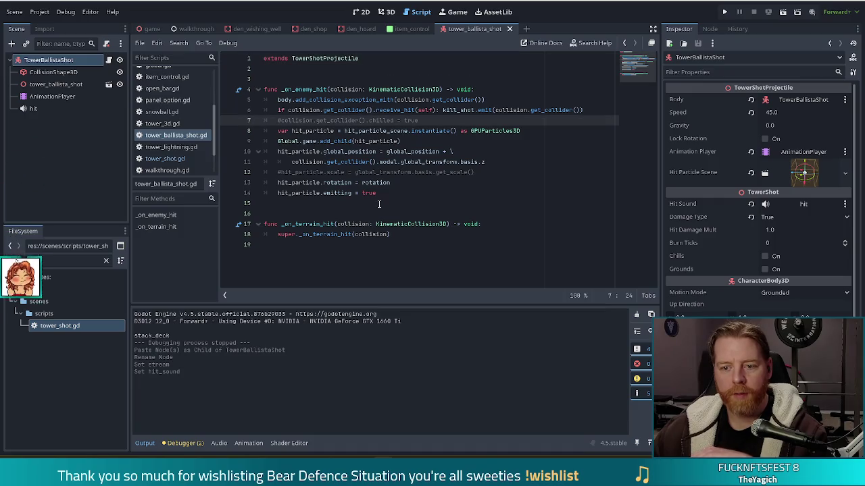
pyautogui.click(428, 233)
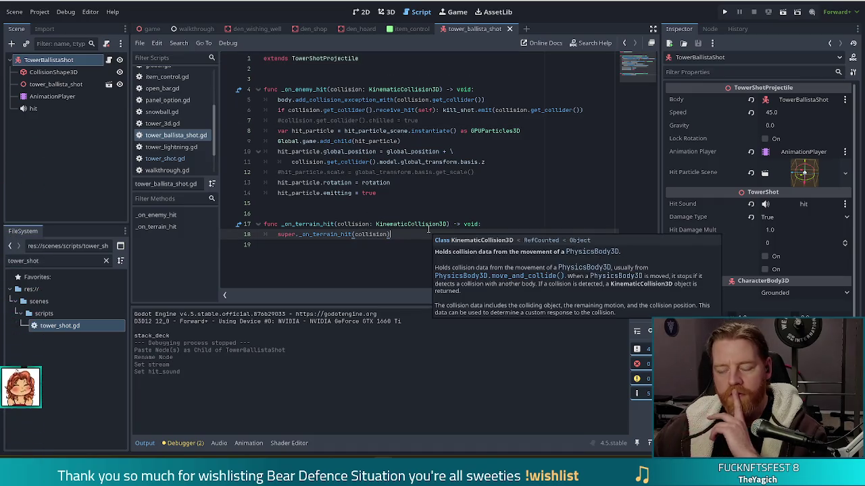
pyautogui.click(408, 155)
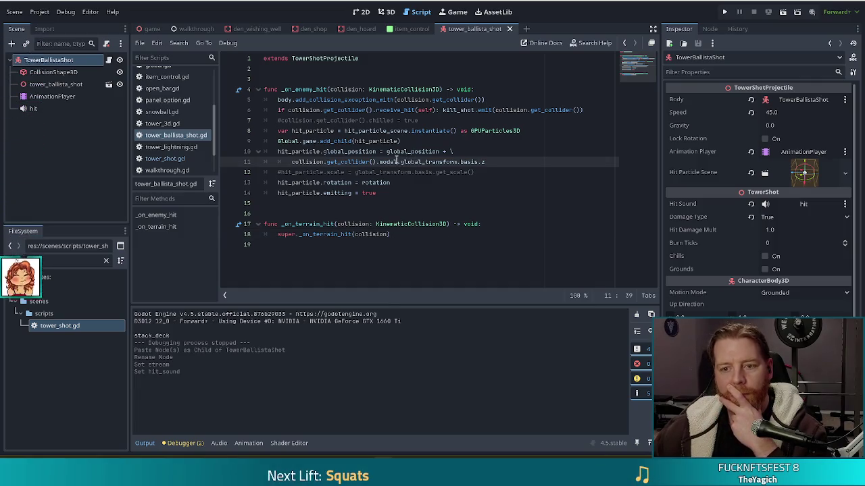
pyautogui.click(407, 233)
pyautogui.click(410, 184)
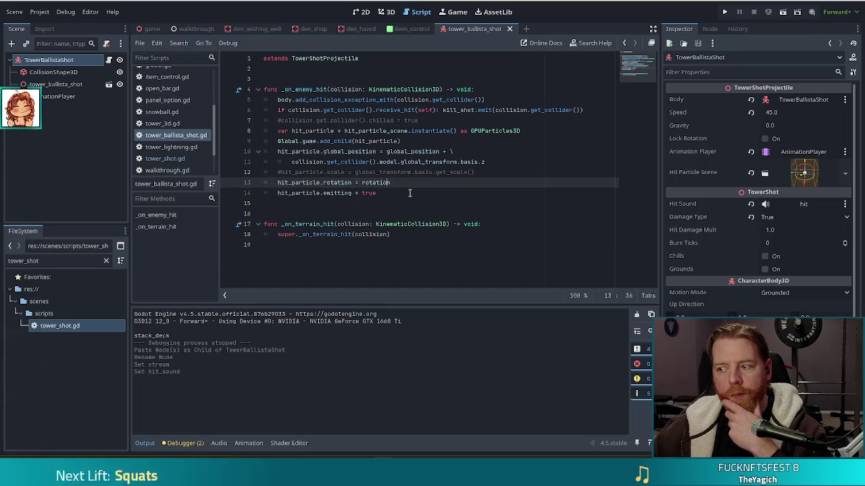
pyautogui.click(400, 193)
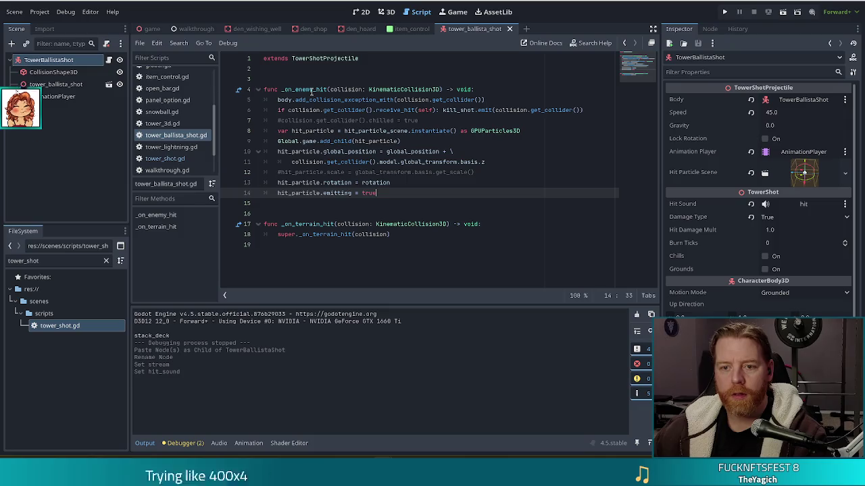
pyautogui.click(309, 89)
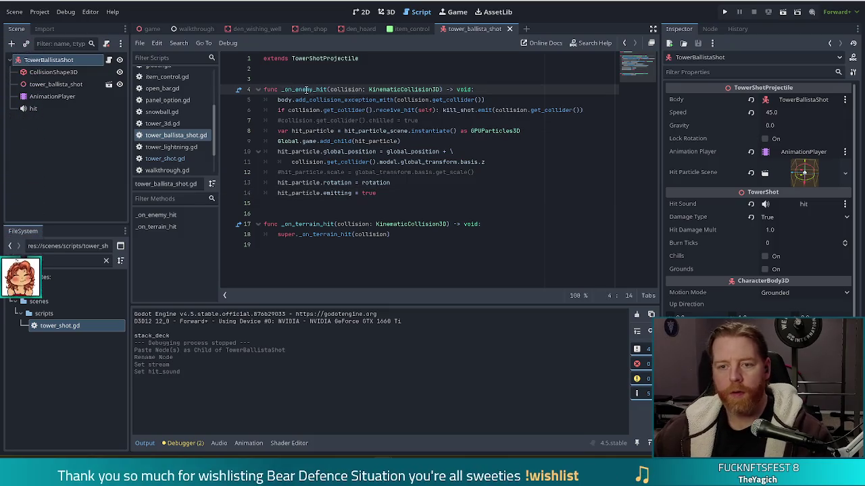
pyautogui.keyDown('ctrl'); pyautogui.click(306, 90); pyautogui.keyUp('ctrl')
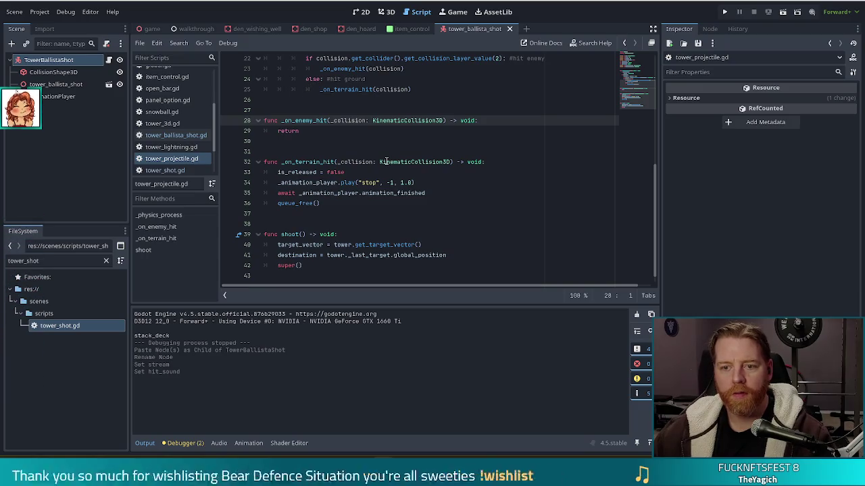
pyautogui.moveTo(412, 163)
pyautogui.scroll(3, 445, 188)
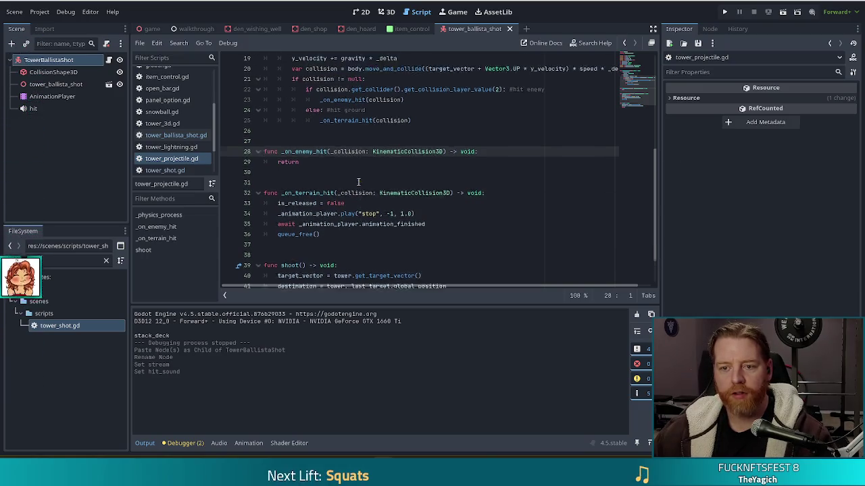
pyautogui.scroll(-3, 368, 183)
pyautogui.click(367, 179)
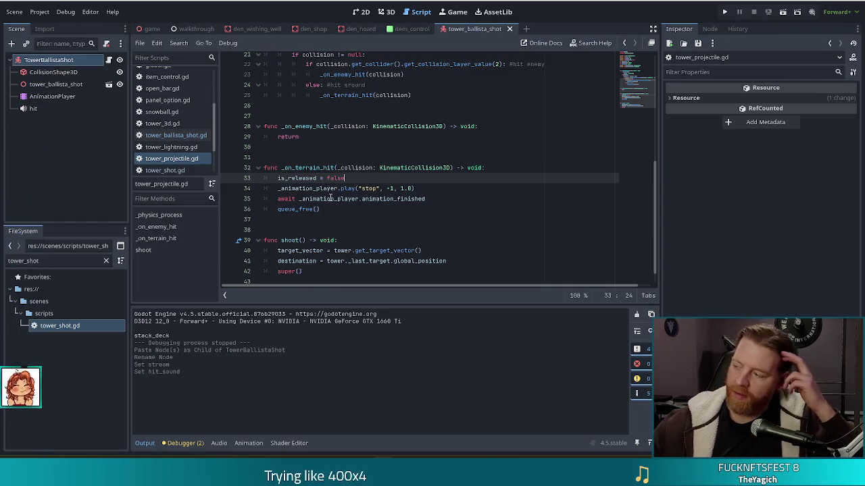
pyautogui.moveTo(330, 198)
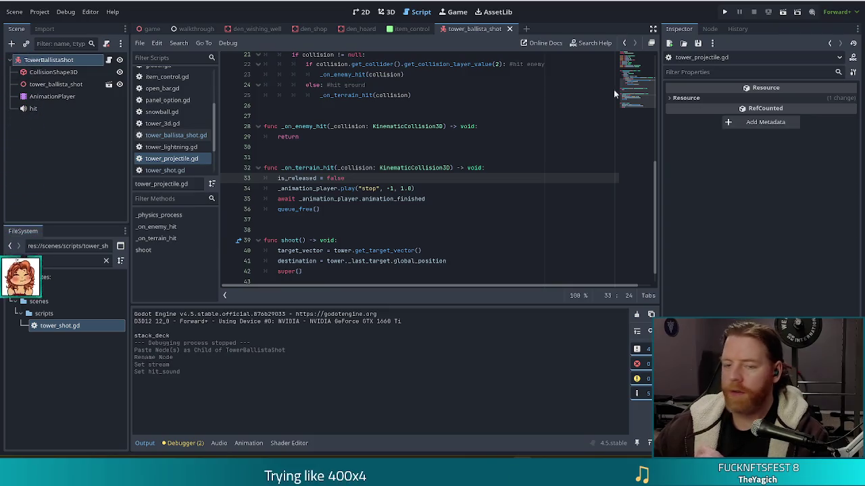
pyautogui.click(304, 139)
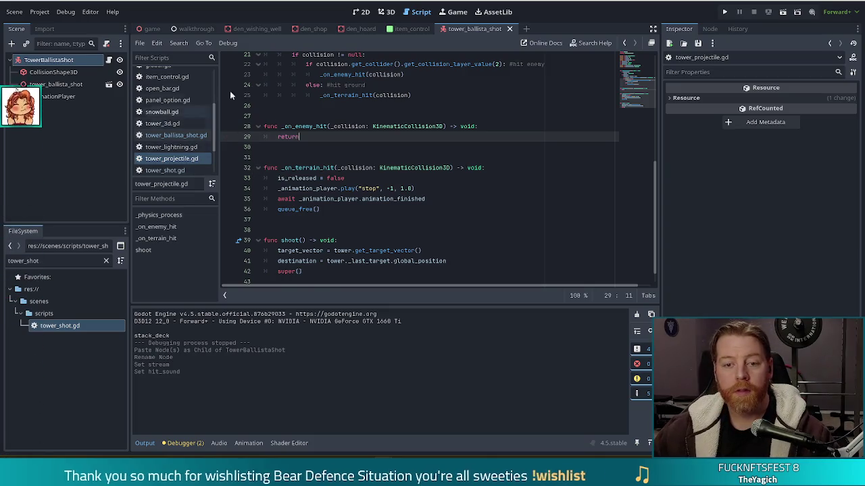
pyautogui.doubleClick(288, 136)
# Step: Write hit_sound into _on_enemy_hit's body, picking it from the autocomplete suggestions
pyautogui.write('hit.')
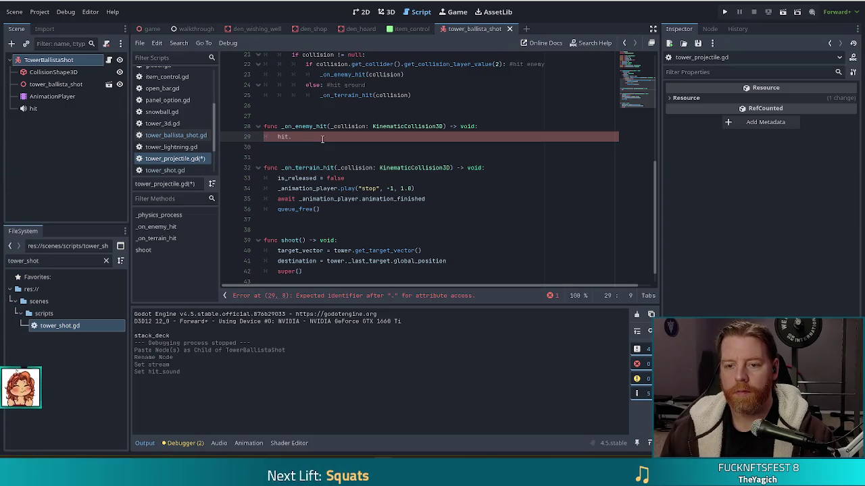
pyautogui.press('BackSpace')
pyautogui.write('_sh')
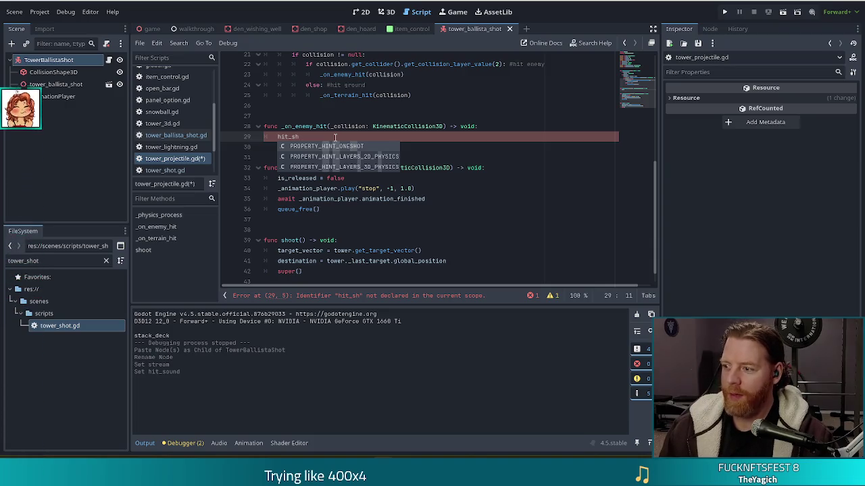
pyautogui.press('BackSpace')
pyautogui.press('BackSpace')
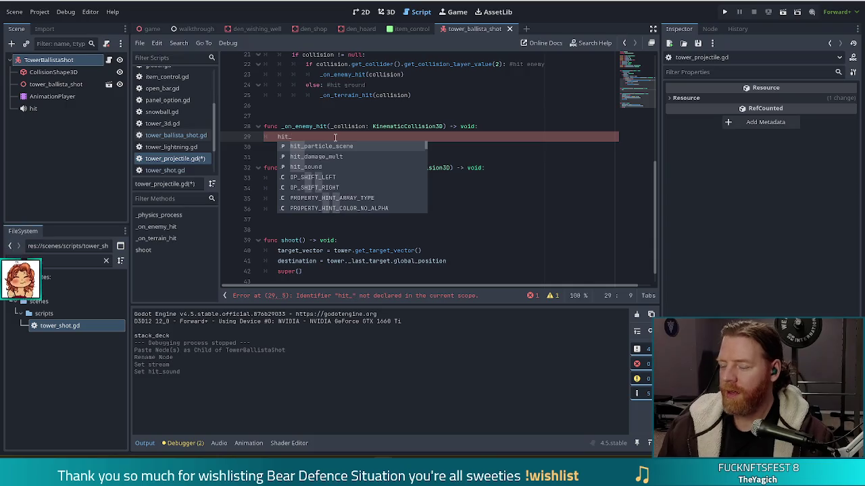
pyautogui.press('Down')
pyautogui.press('Down')
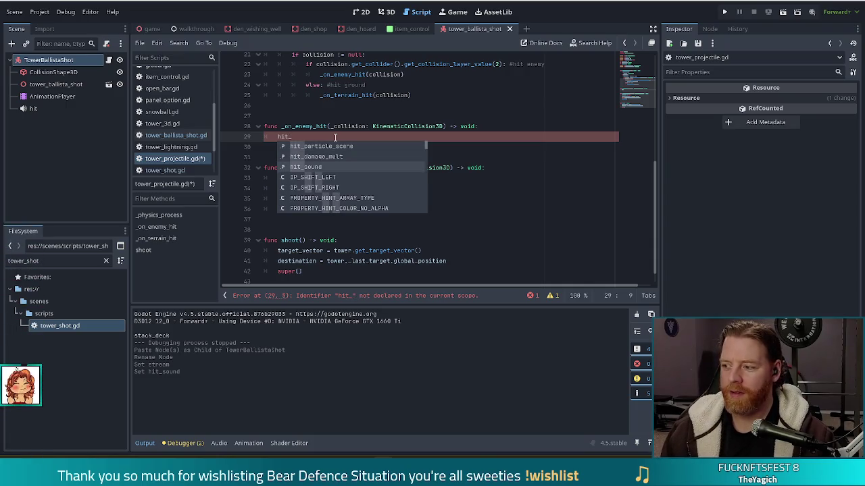
pyautogui.press('Return')
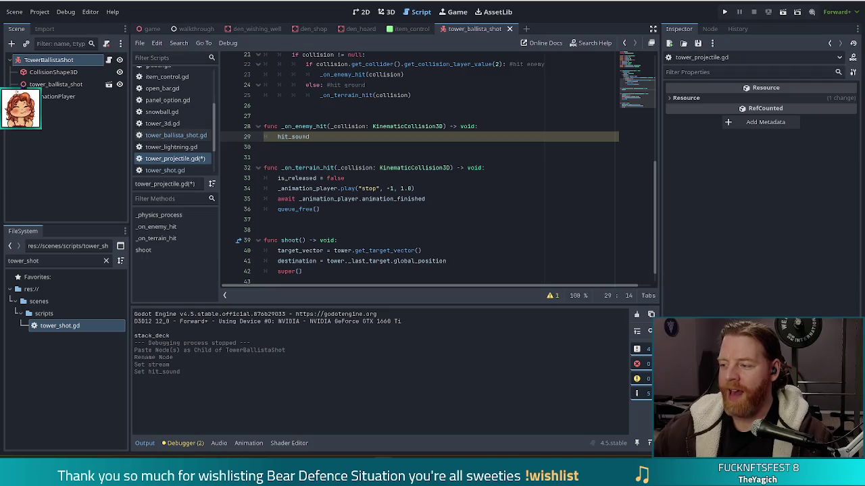
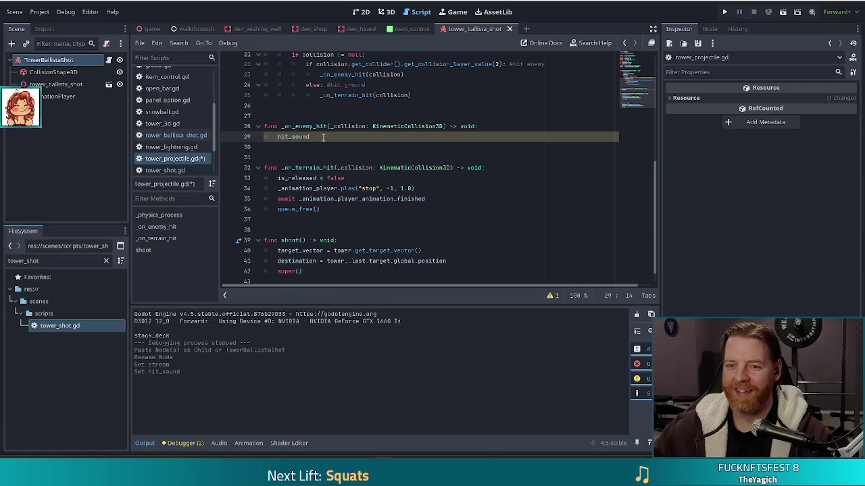
# Step: Add hit_sound.play() to _on_enemy_hit in tower_projectile.gd and save
pyautogui.write('.')
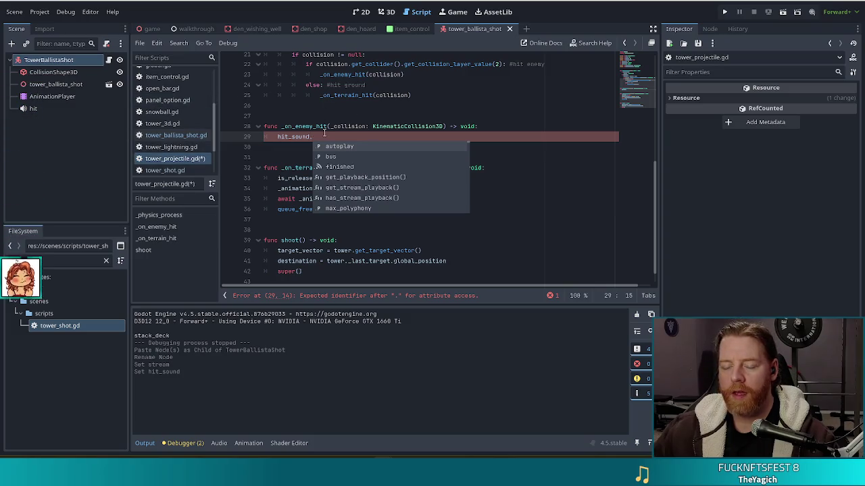
pyautogui.write('play(')
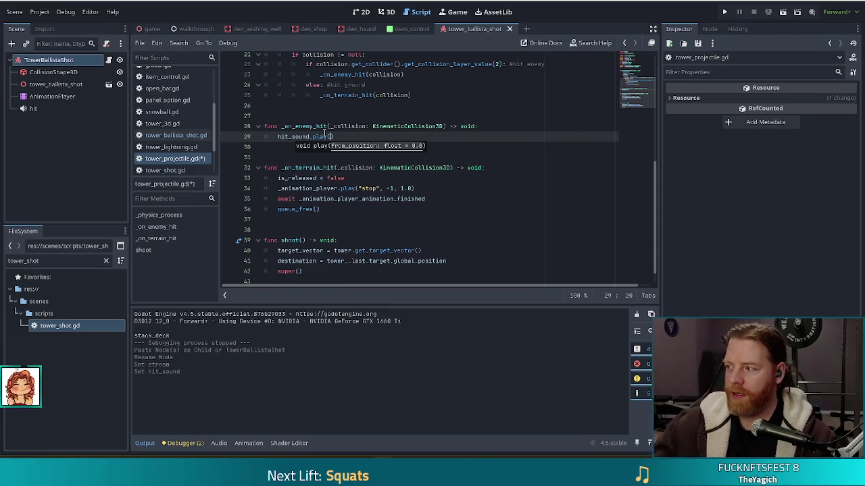
pyautogui.click(351, 136)
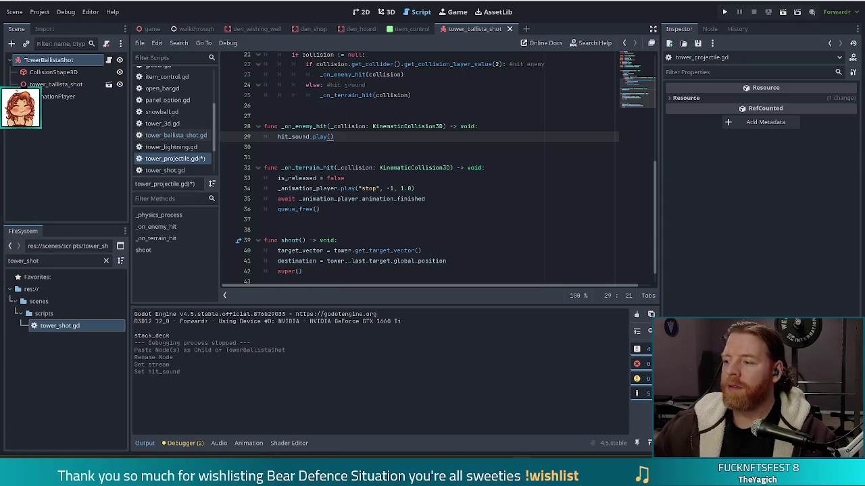
pyautogui.hotkey('ctrl', 's')
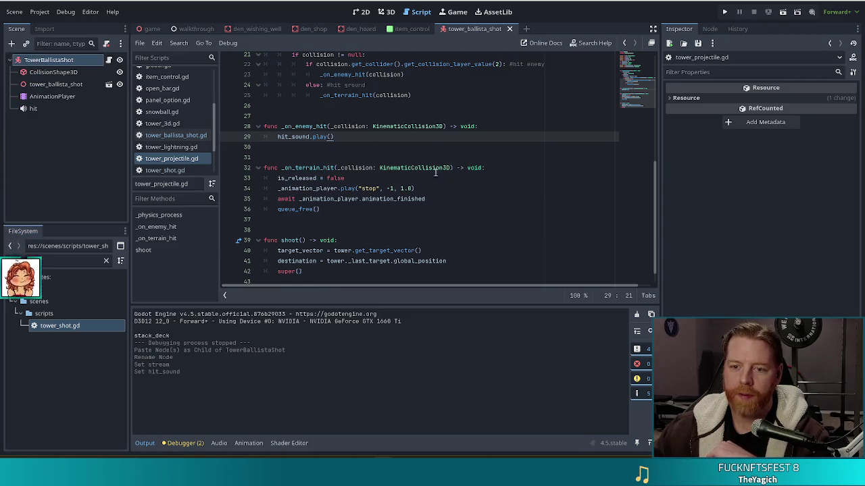
# Step: Copy the hit_sound.play() line into _on_terrain_hit and save the script
pyautogui.moveTo(471, 135); pyautogui.dragTo(486, 128)
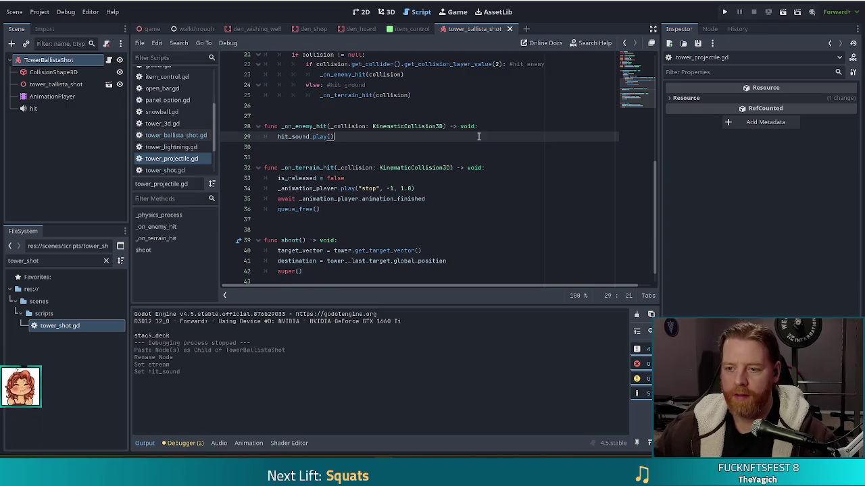
pyautogui.hotkey('ctrl', 'c')
pyautogui.click(487, 168)
pyautogui.hotkey('ctrl', 'v')
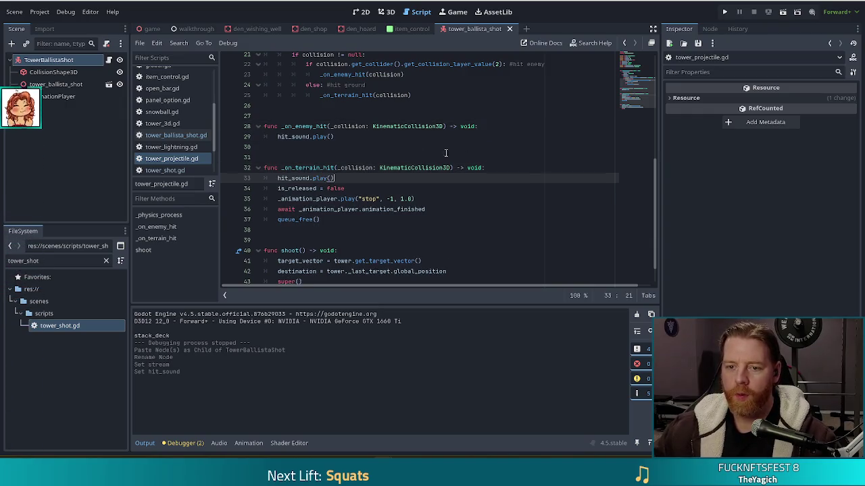
pyautogui.hotkey('ctrl', 's')
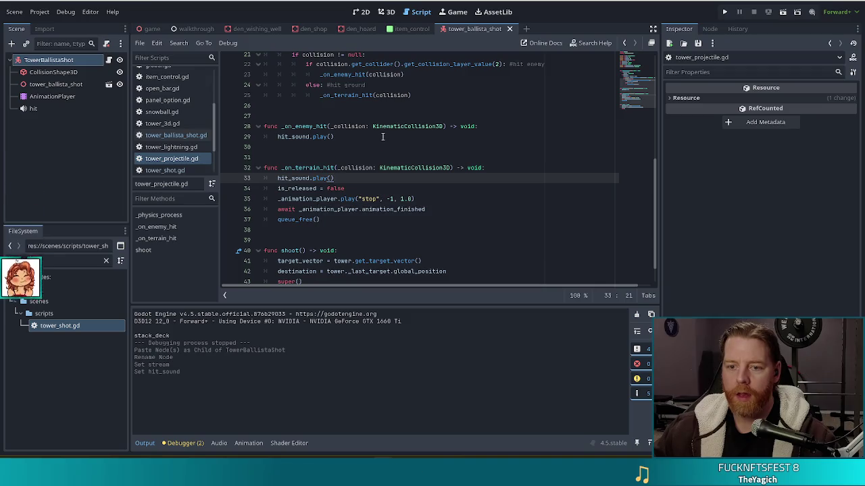
# Step: Append super._on_enemy_hit(collision) to _on_enemy_hit in tower_ballista_shot.gd, save, and run the project
pyautogui.click(181, 135)
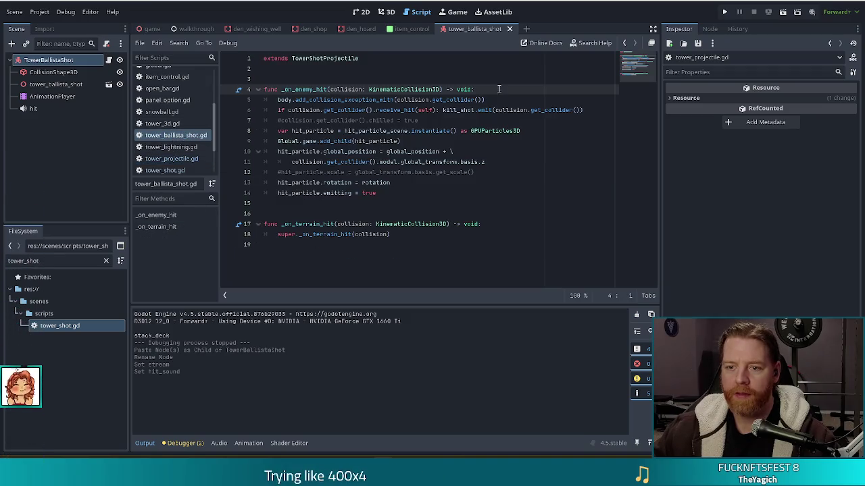
pyautogui.click(403, 195)
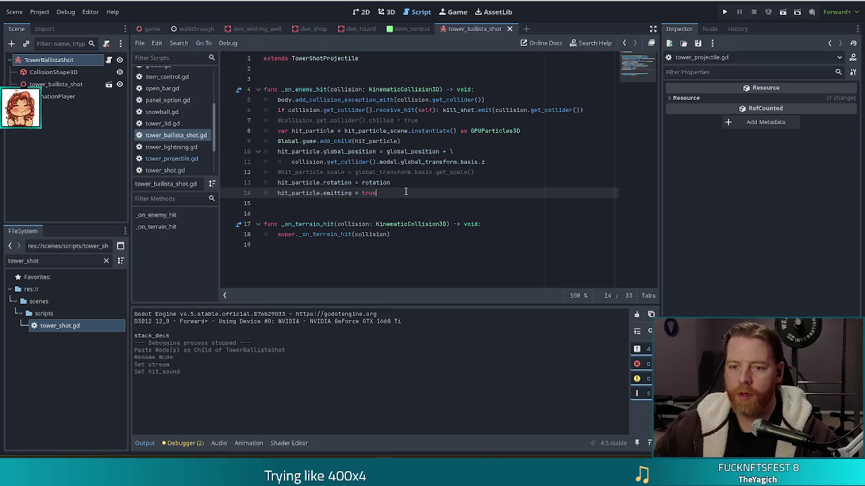
pyautogui.press('Return')
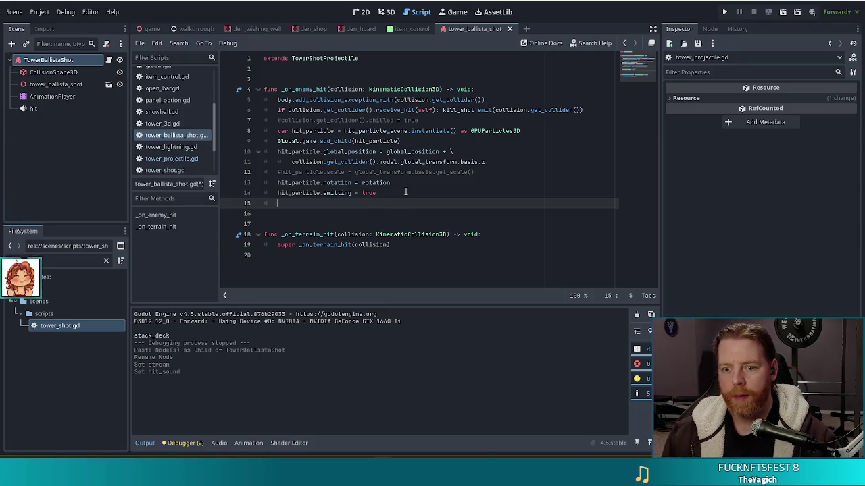
pyautogui.write('super')
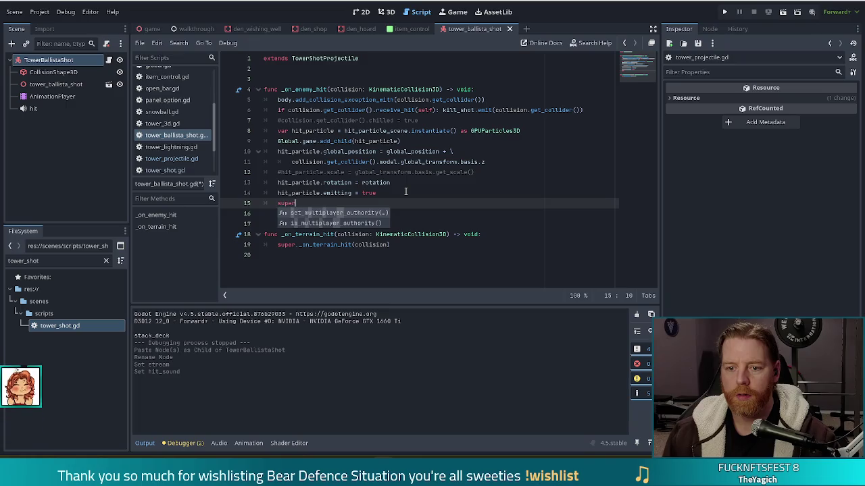
pyautogui.write('.')
pyautogui.press('Return')
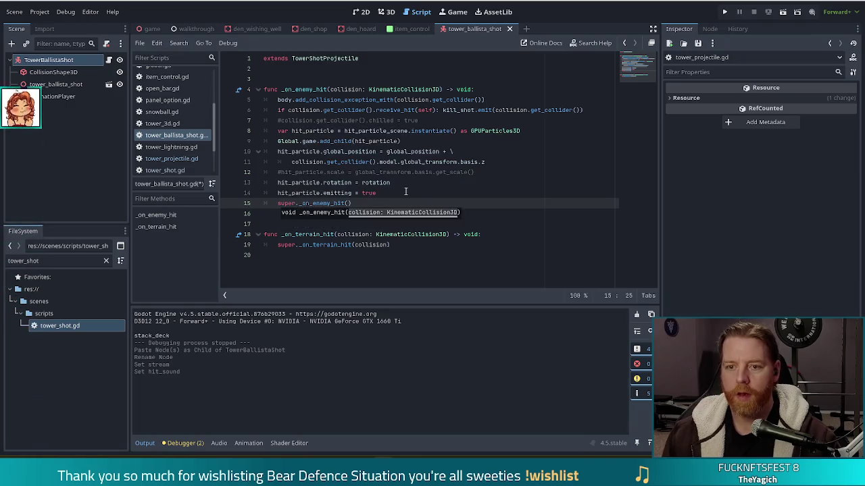
pyautogui.hotkey('ctrl', 's')
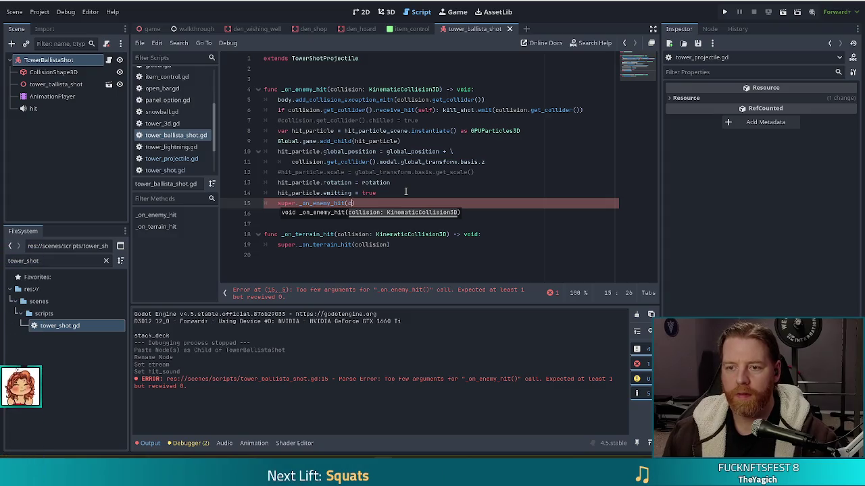
pyautogui.write('ollis')
pyautogui.press('Return')
pyautogui.hotkey('ctrl', 's')
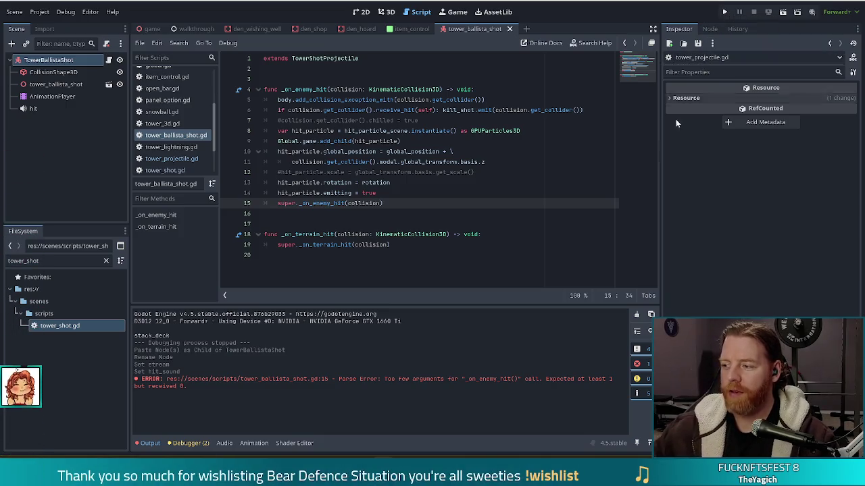
pyautogui.click(726, 11)
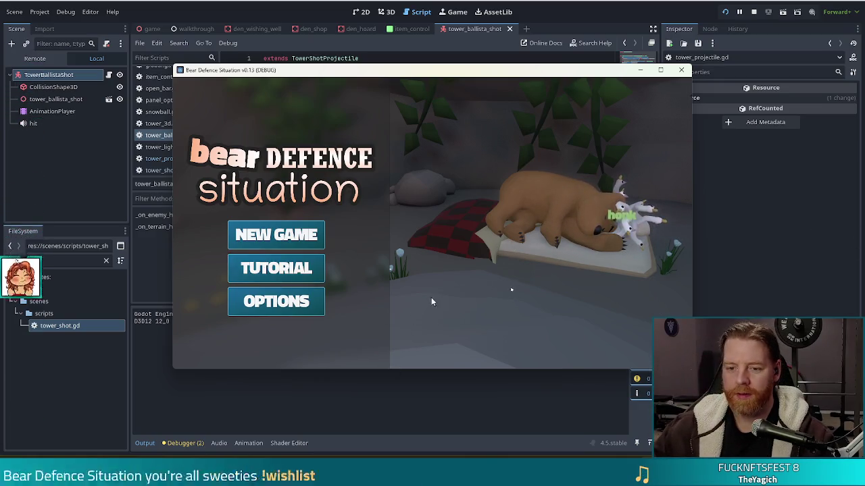
# Step: Start a new game and take the Training Wheels wish from the wishing well
pyautogui.click(314, 239)
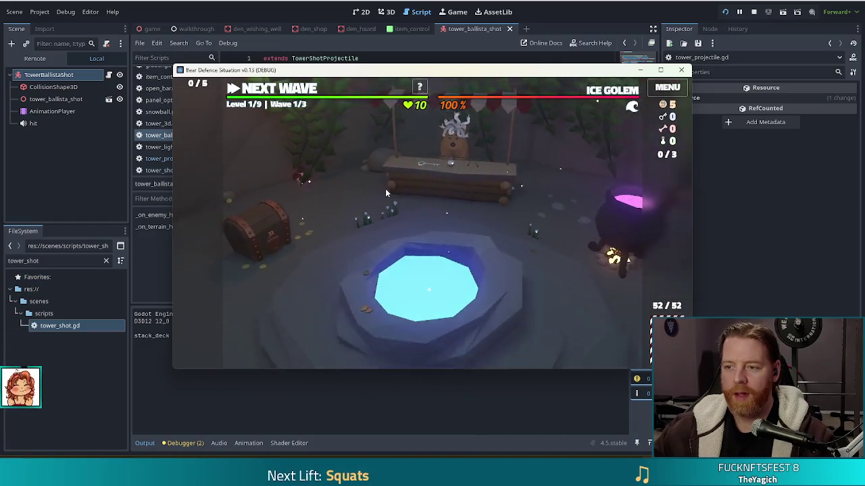
pyautogui.click(466, 260)
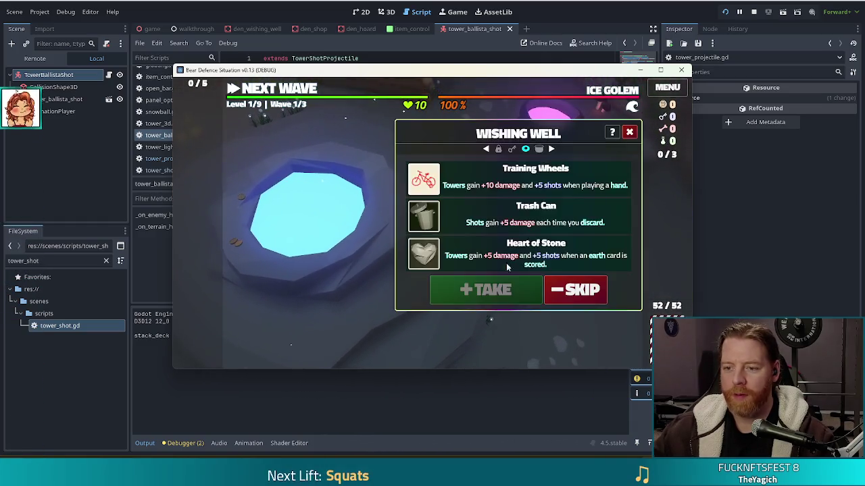
pyautogui.click(485, 289)
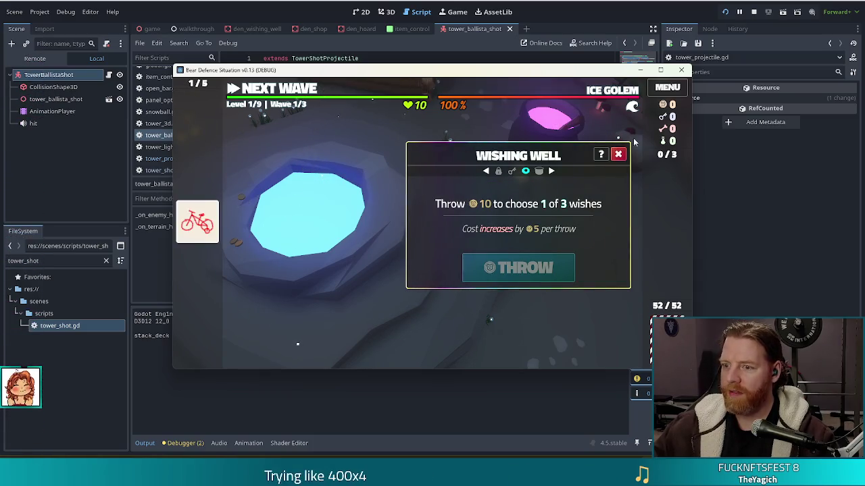
pyautogui.press('Escape')
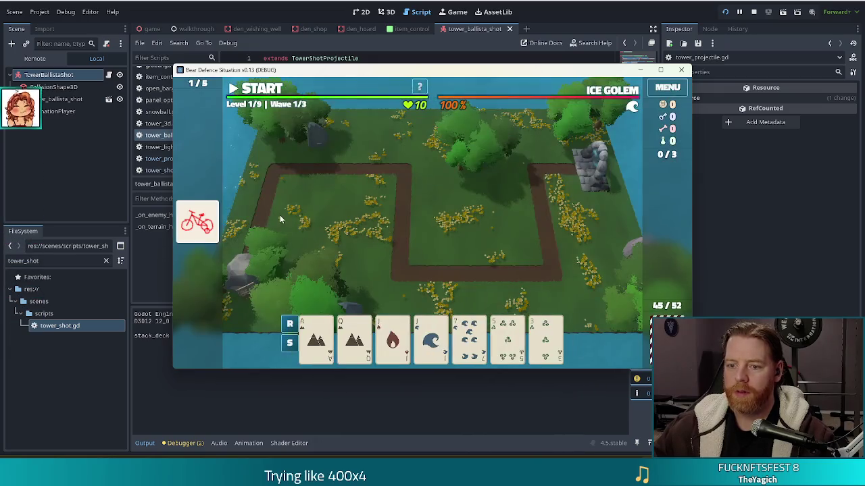
# Step: Build a ballista from the Jack of Fire and Jack of Water pair, then discard low cards
pyautogui.click(392, 337)
pyautogui.click(430, 338)
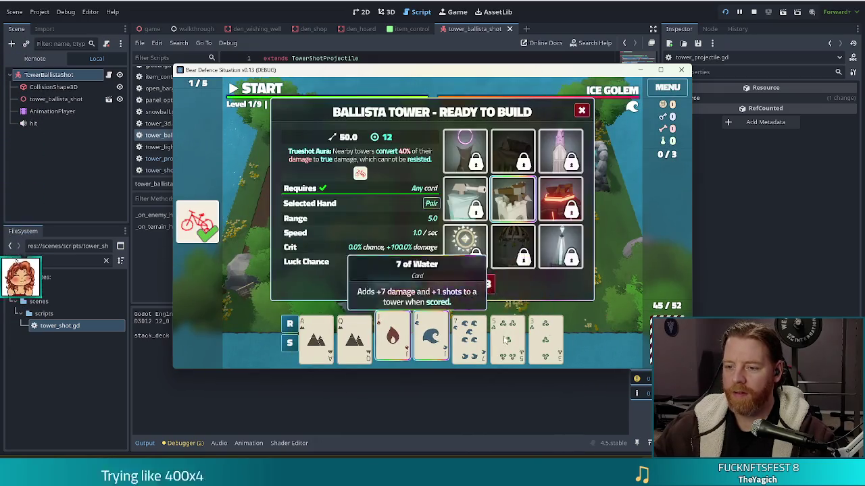
pyautogui.click(396, 284)
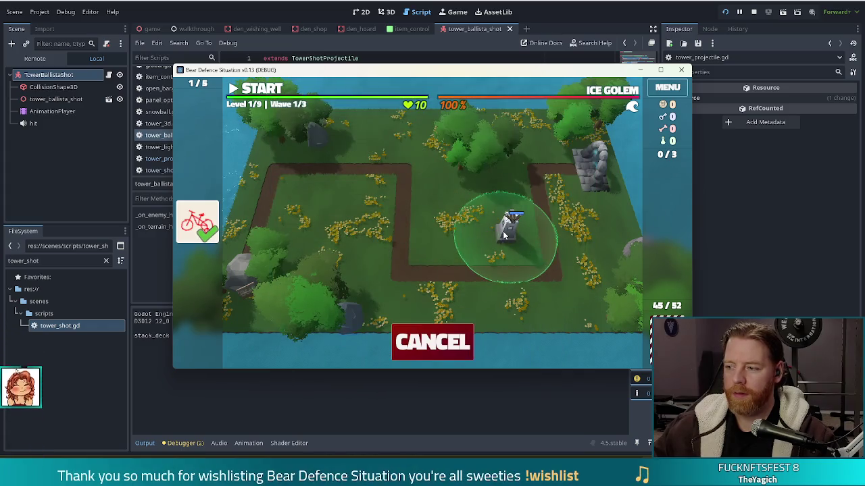
pyautogui.click(501, 233)
pyautogui.click(503, 344)
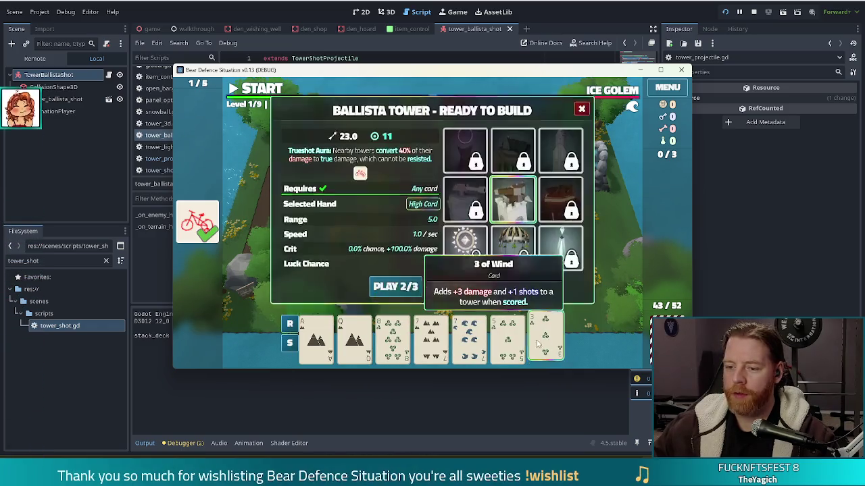
pyautogui.click(385, 346)
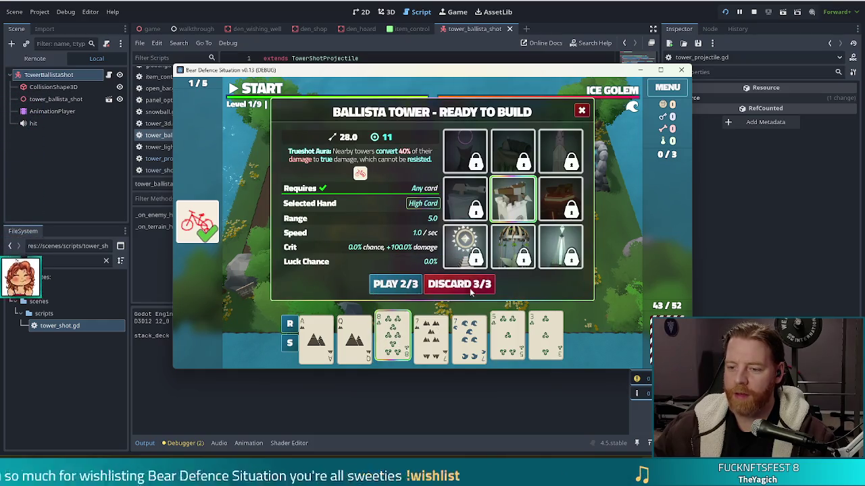
pyautogui.click(462, 287)
# Step: Build a second ballista with a 7s-and-Queens full house, start the wave, then stop the game
pyautogui.click(430, 337)
pyautogui.click(469, 337)
pyautogui.click(510, 338)
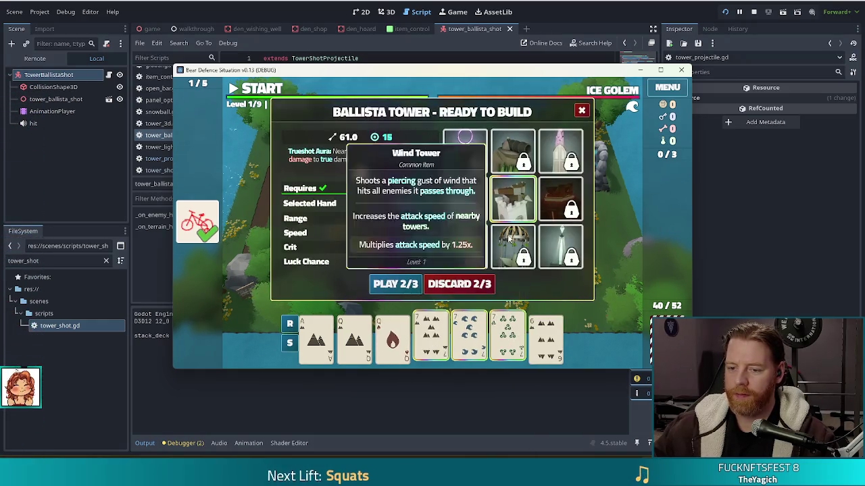
pyautogui.click(393, 341)
pyautogui.click(355, 338)
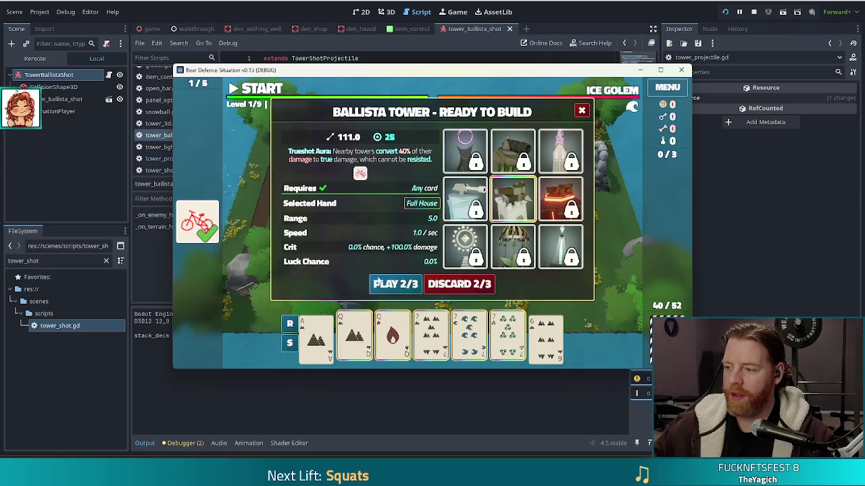
pyautogui.click(397, 284)
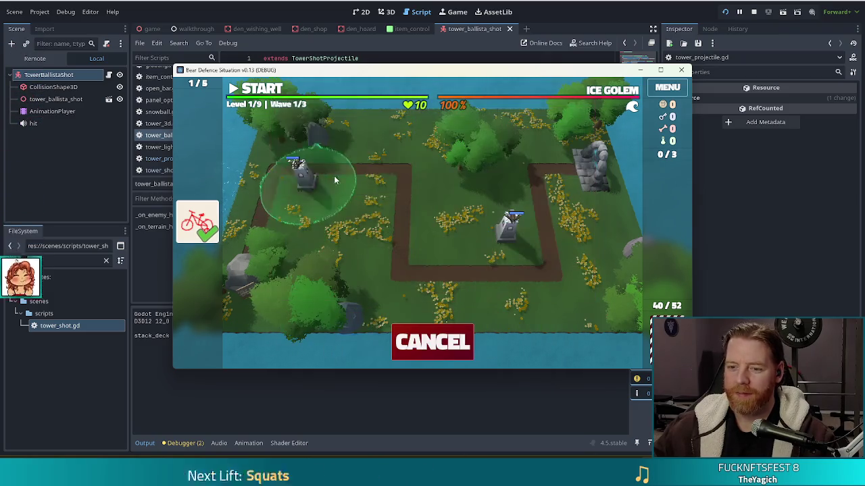
pyautogui.click(367, 195)
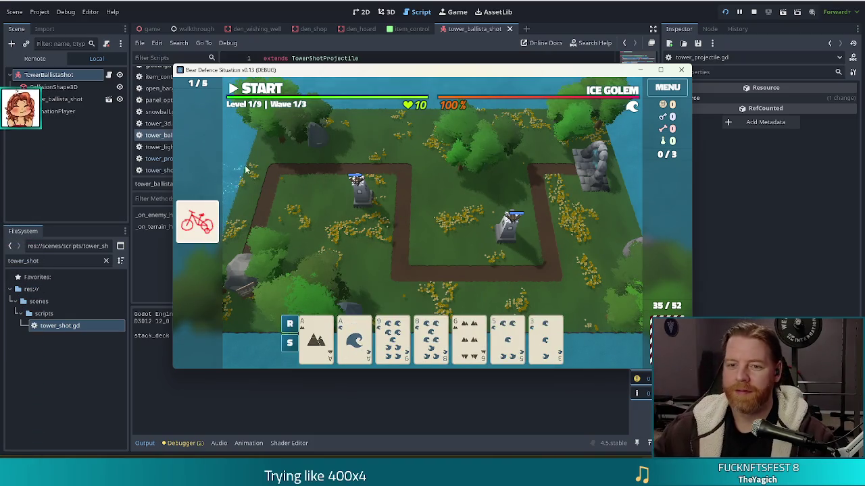
pyautogui.click(257, 92)
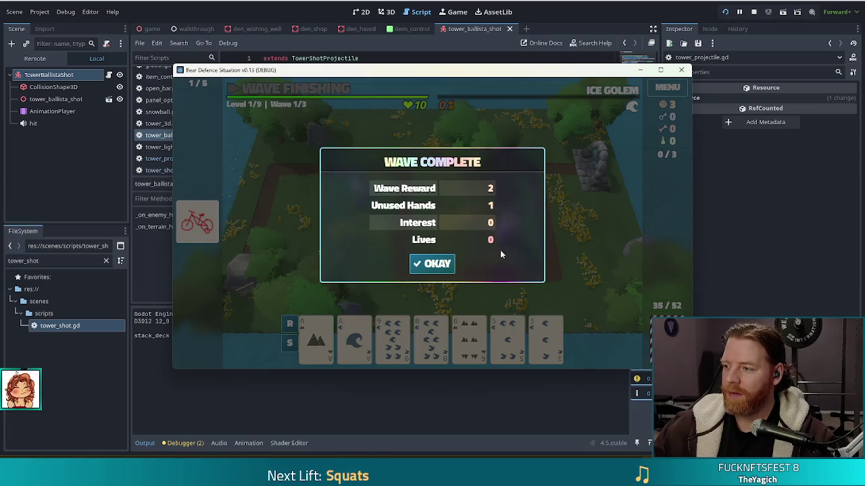
pyautogui.click(753, 11)
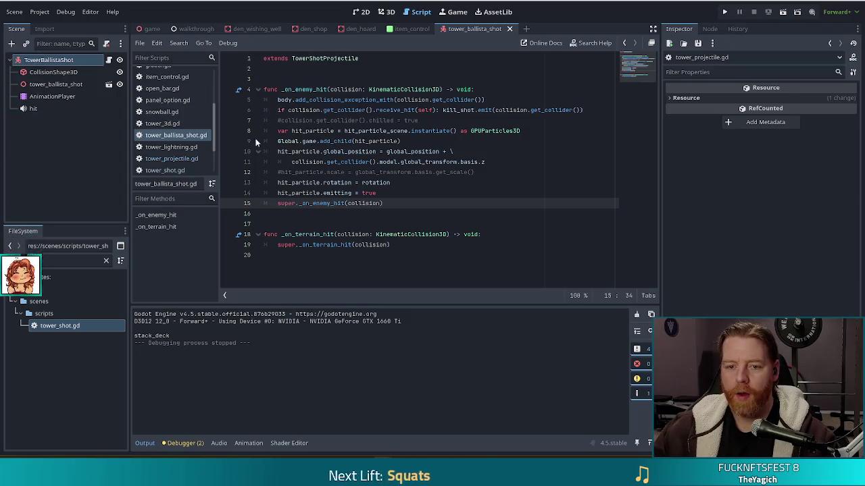
# Step: Comment out the terrain-hit hit_sound.play() line in tower_projectile.gd, save, and relaunch the game
pyautogui.click(177, 159)
pyautogui.click(170, 170)
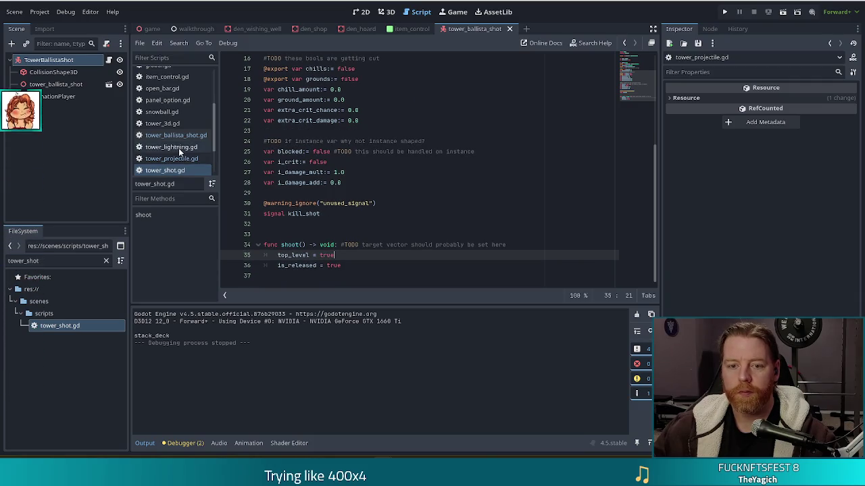
pyautogui.click(176, 158)
pyautogui.click(278, 182)
pyautogui.write('#')
pyautogui.hotkey('ctrl', 's')
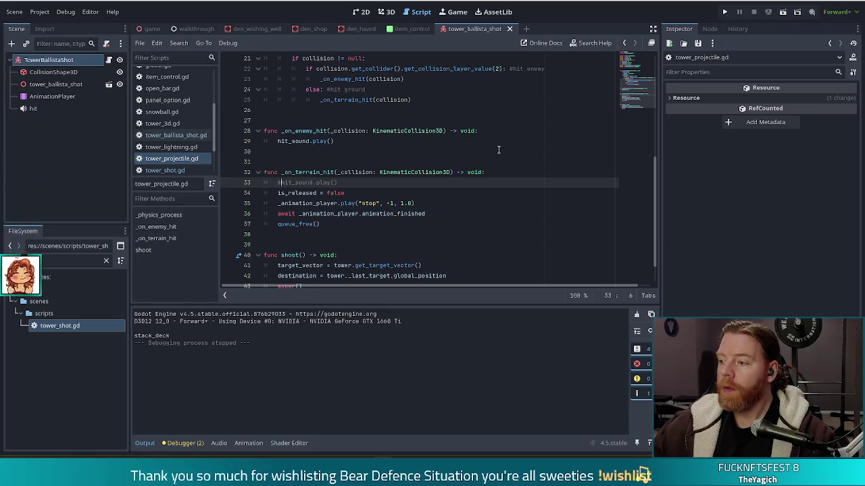
pyautogui.click(726, 12)
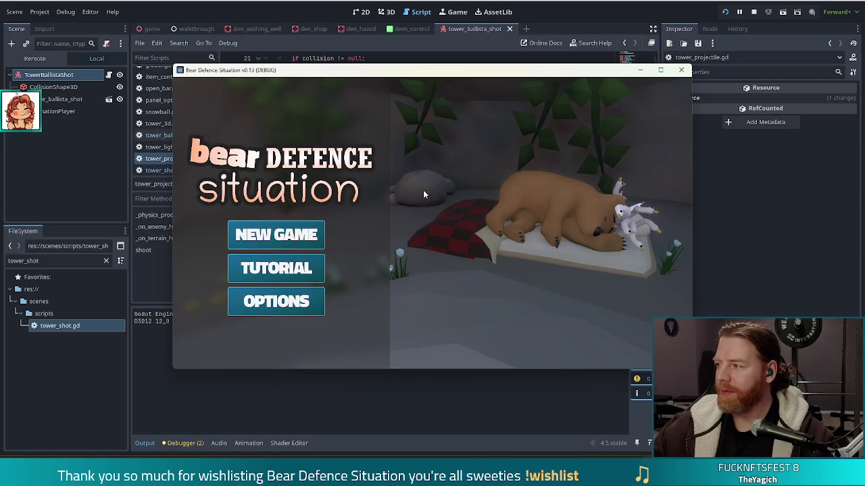
# Step: Start a new game and take the Training Wheels wish at the wishing well
pyautogui.click(266, 238)
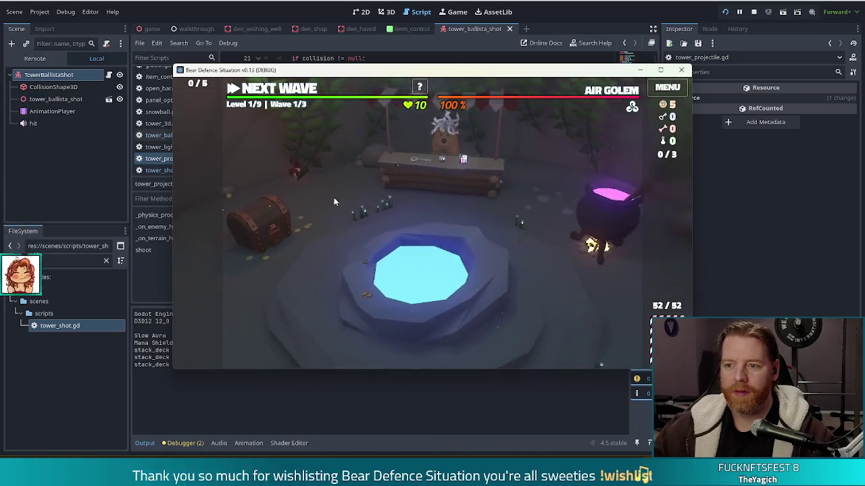
pyautogui.click(495, 299)
pyautogui.click(518, 264)
pyautogui.click(468, 183)
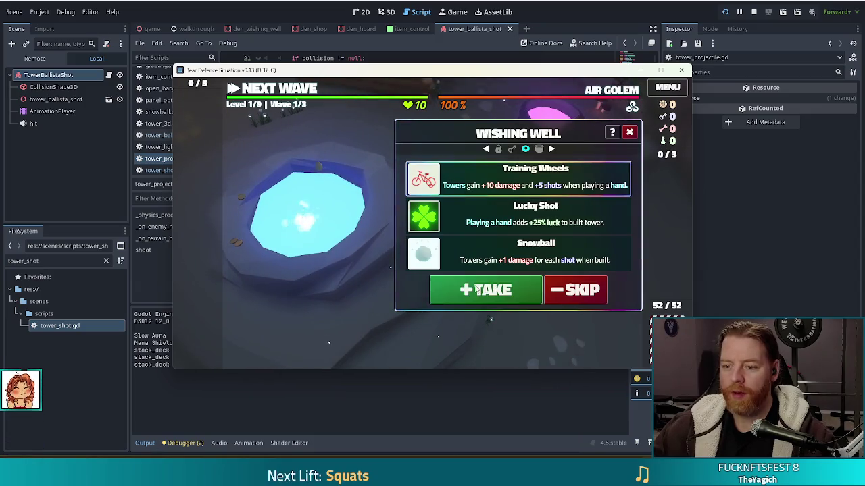
pyautogui.click(476, 292)
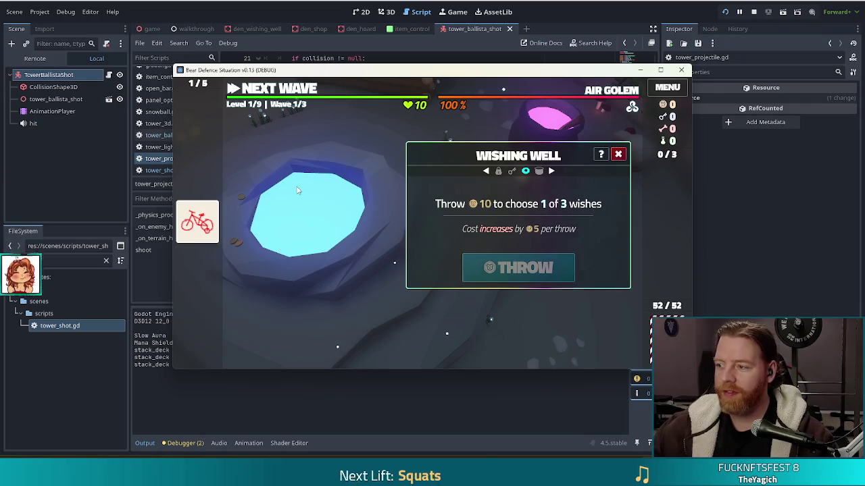
pyautogui.click(284, 89)
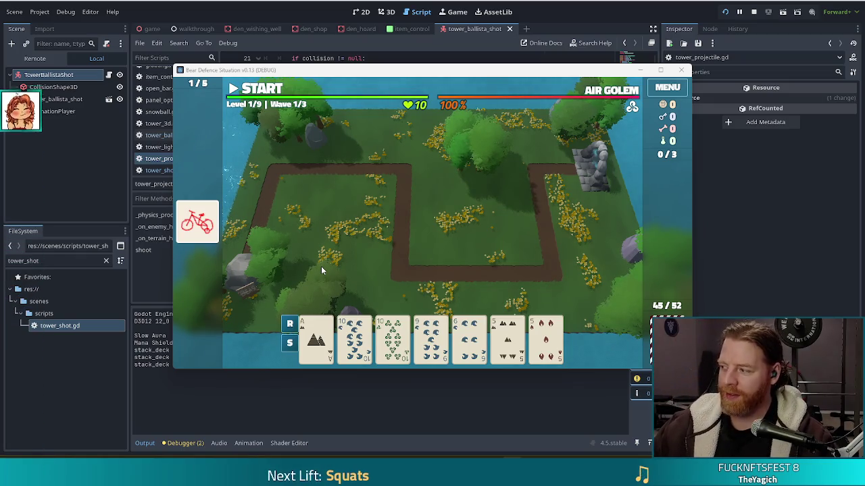
# Step: Play a Two Pair of 10s and 5s to place a ballista beside the path
pyautogui.click(378, 331)
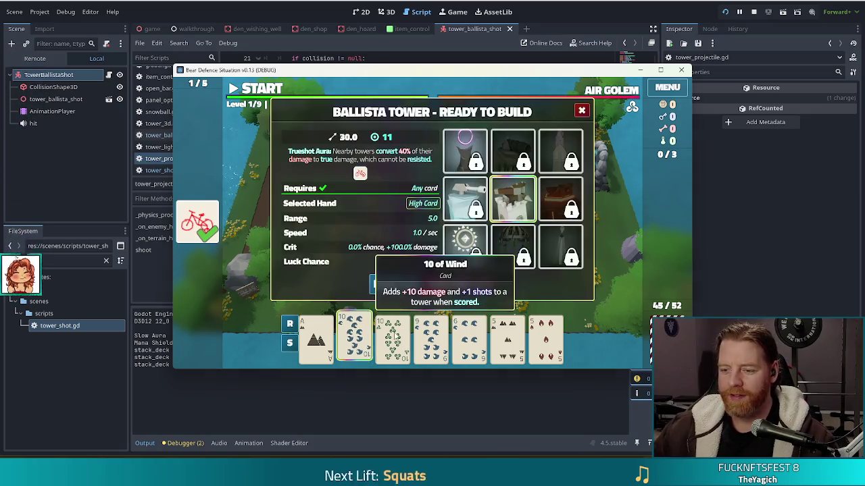
pyautogui.click(508, 337)
pyautogui.click(548, 341)
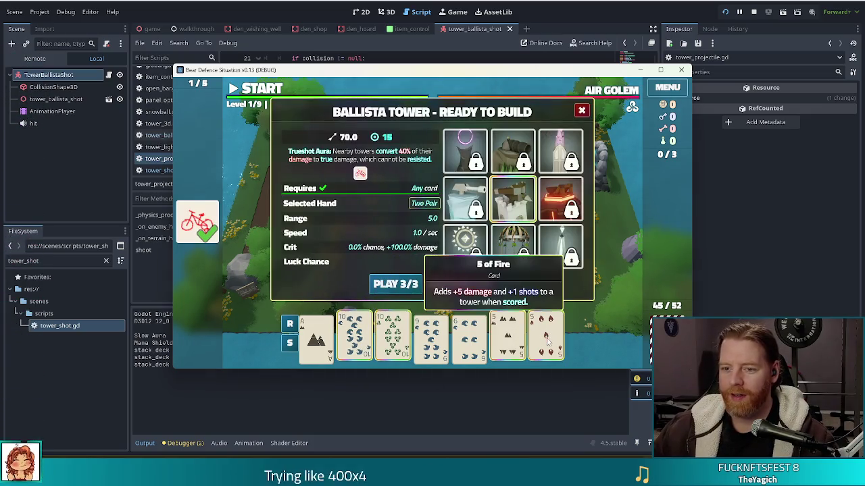
pyautogui.click(402, 287)
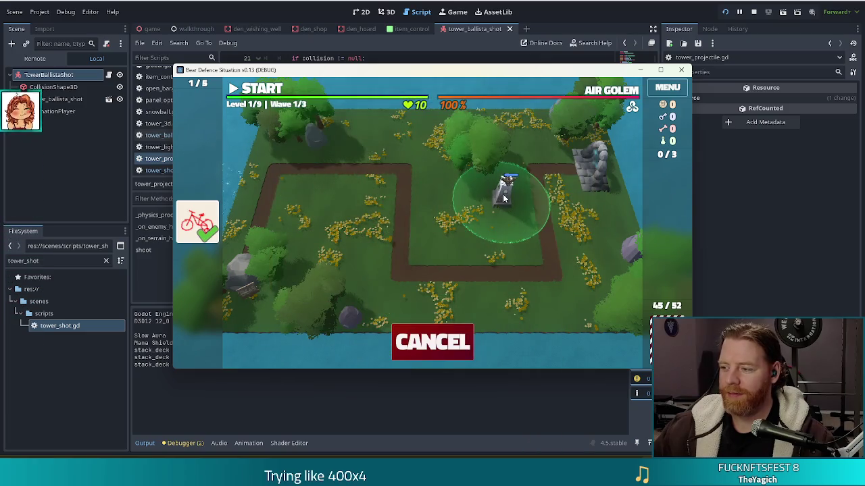
pyautogui.click(506, 231)
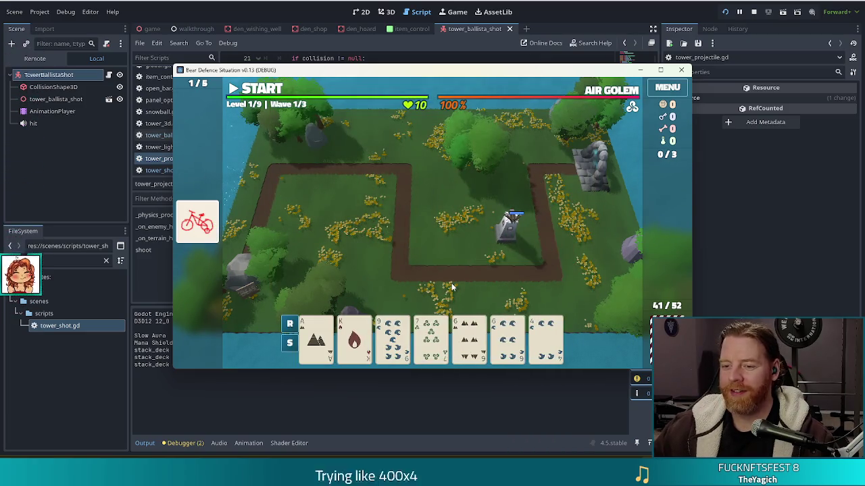
# Step: Discard the 7 and 4, then play a Full House to place a second ballista
pyautogui.click(466, 334)
pyautogui.click(545, 337)
pyautogui.click(460, 284)
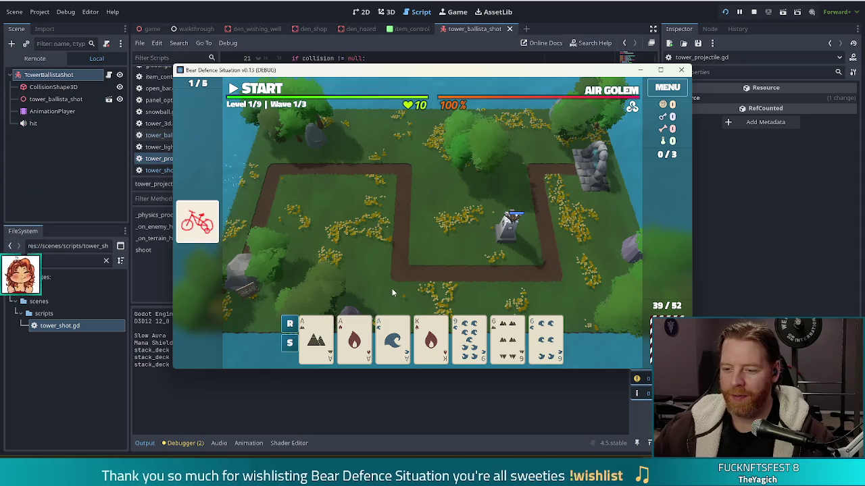
pyautogui.click(502, 342)
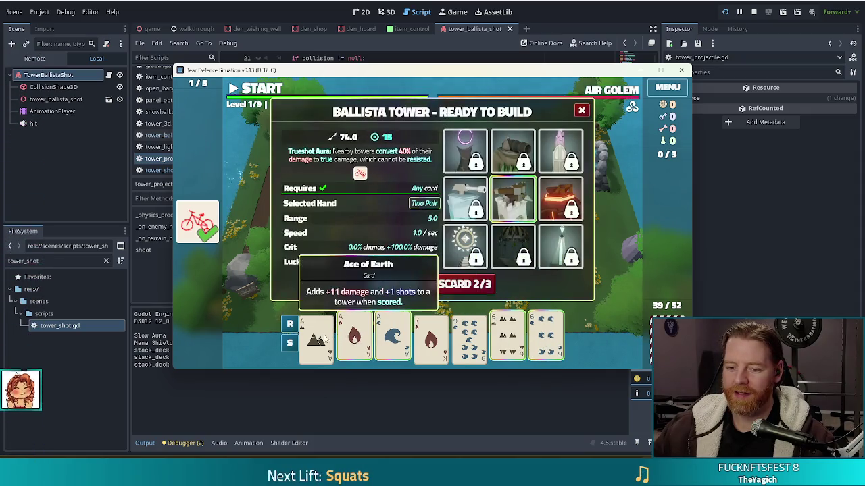
pyautogui.click(383, 285)
pyautogui.click(444, 226)
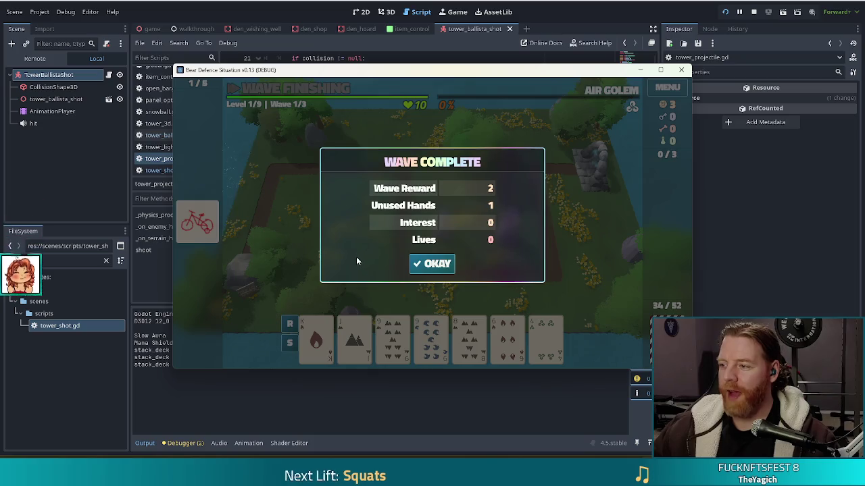
# Step: Dismiss the Wave Complete summary and maximize the game window
pyautogui.click(435, 264)
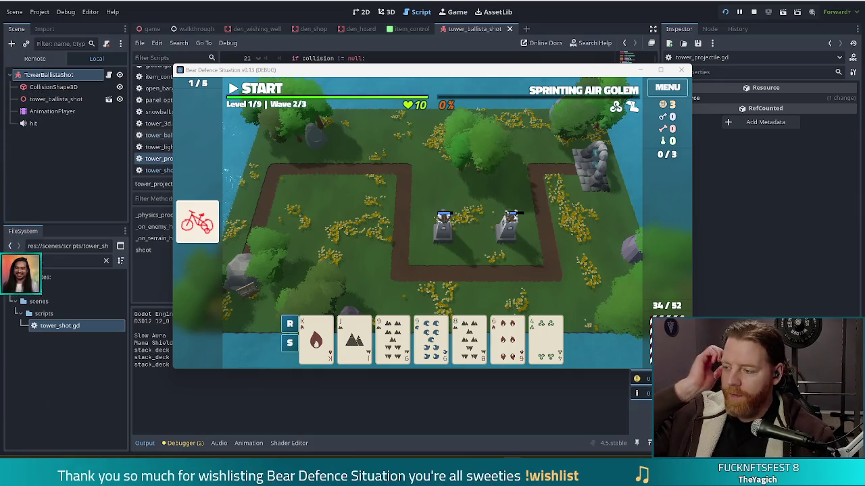
pyautogui.click(661, 70)
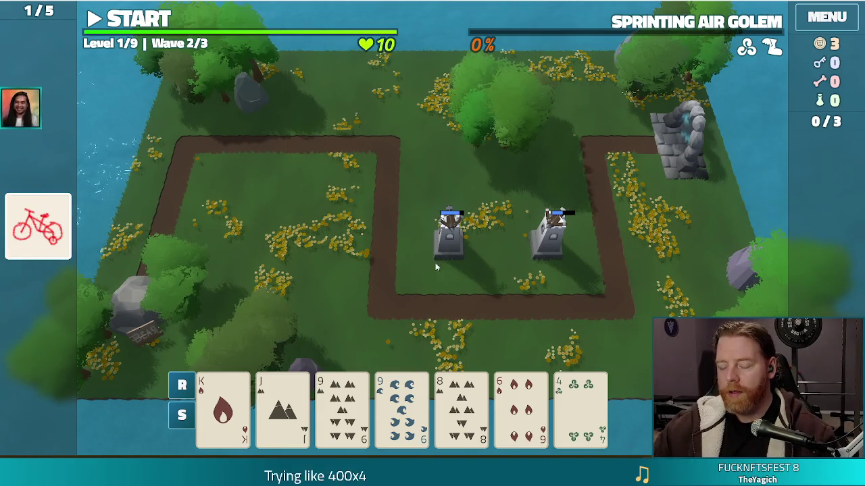
# Step: Build a ballista on the left grass from a pair of nines and start wave 2
pyautogui.click(342, 406)
pyautogui.click(401, 406)
pyautogui.click(361, 328)
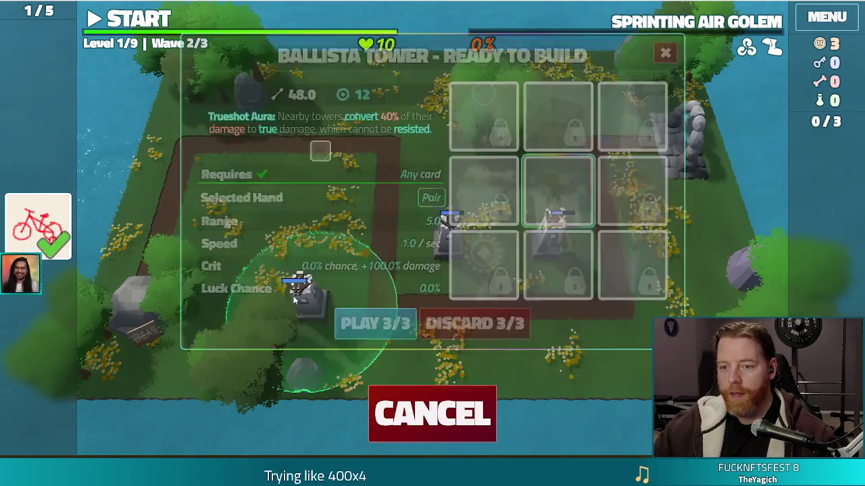
pyautogui.click(319, 179)
pyautogui.click(154, 24)
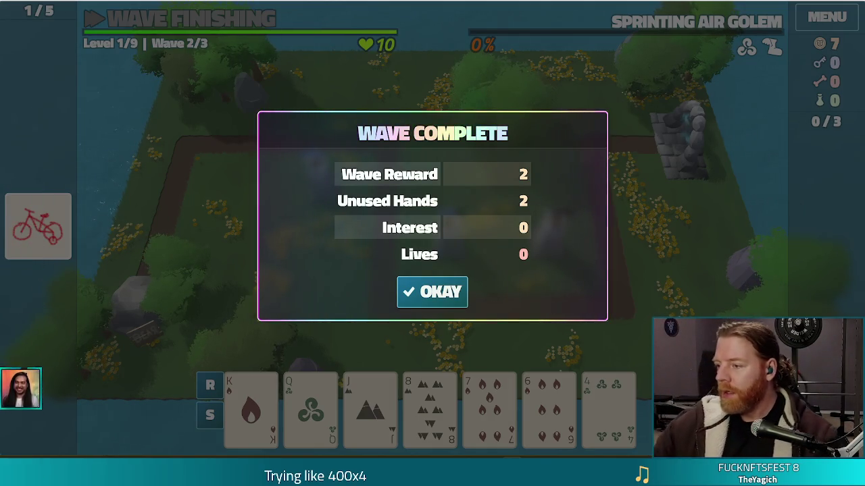
# Step: Dismiss the Wave Complete summary, pick cards for another tower, then close the game
pyautogui.click(433, 292)
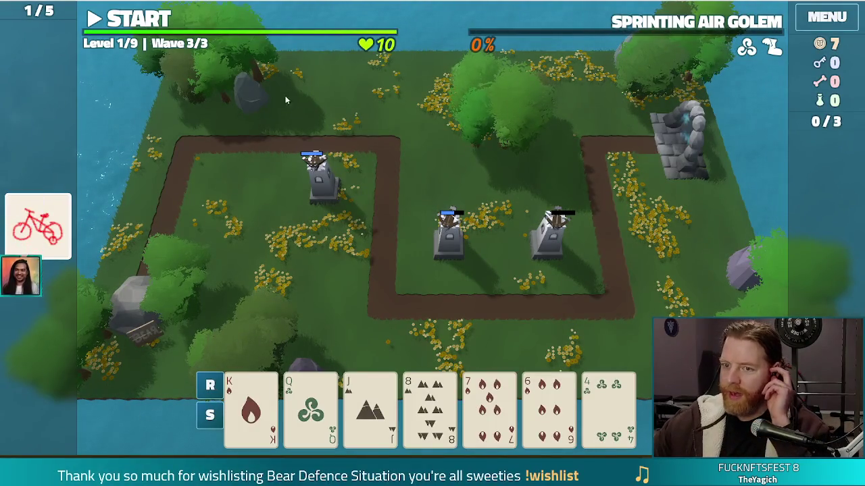
pyautogui.click(608, 405)
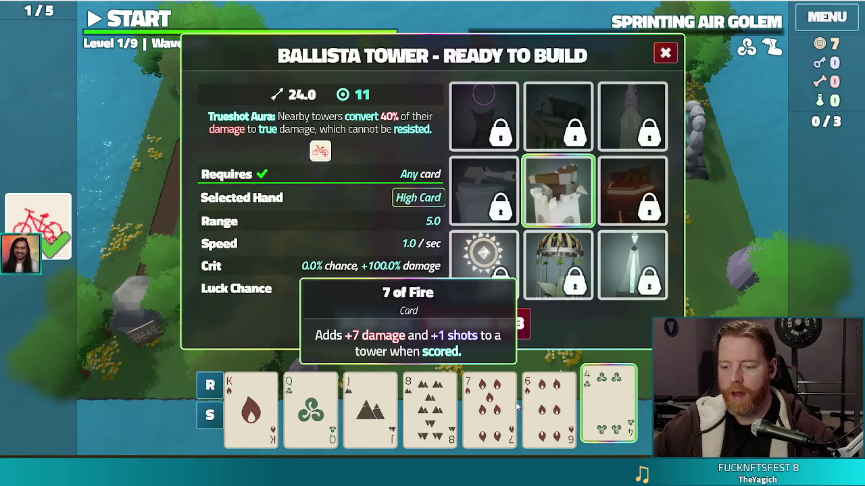
pyautogui.click(489, 406)
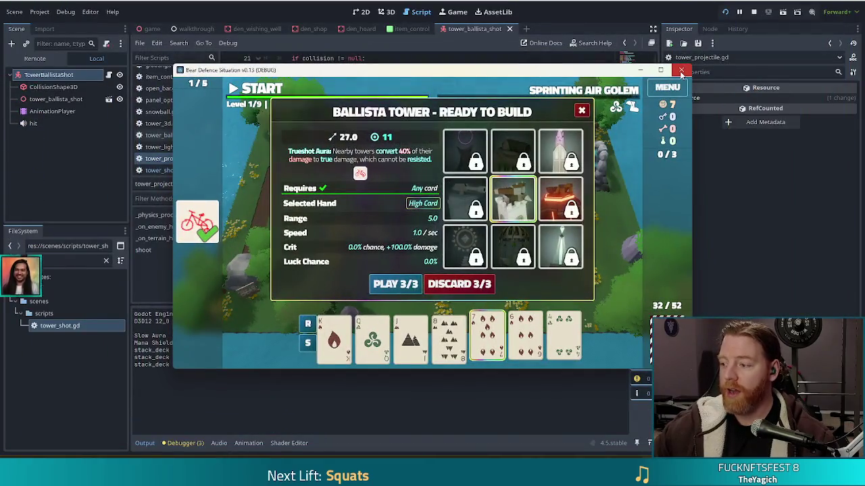
pyautogui.click(682, 71)
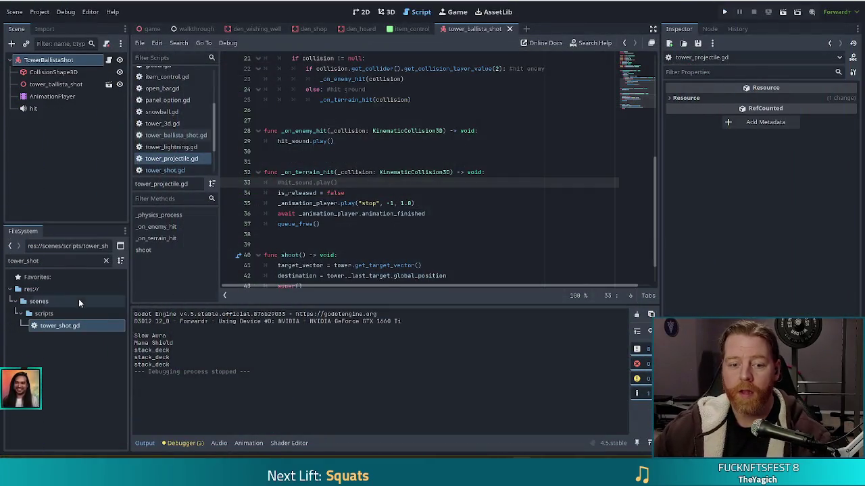
# Step: Add a shot_sound: AudioStreamPlayer variable declaration below line 16 of tower_3d.gd
pyautogui.moveTo(214, 113); pyautogui.dragTo(216, 150)
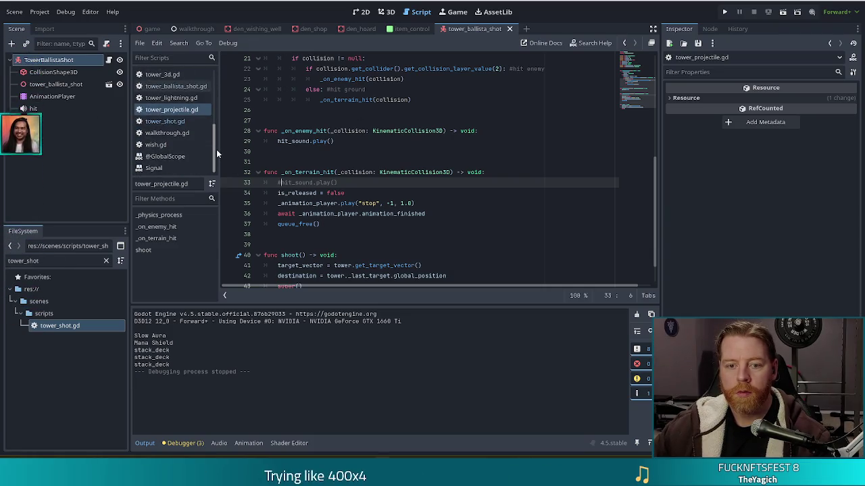
pyautogui.click(154, 75)
pyautogui.scroll(1, 642, 63)
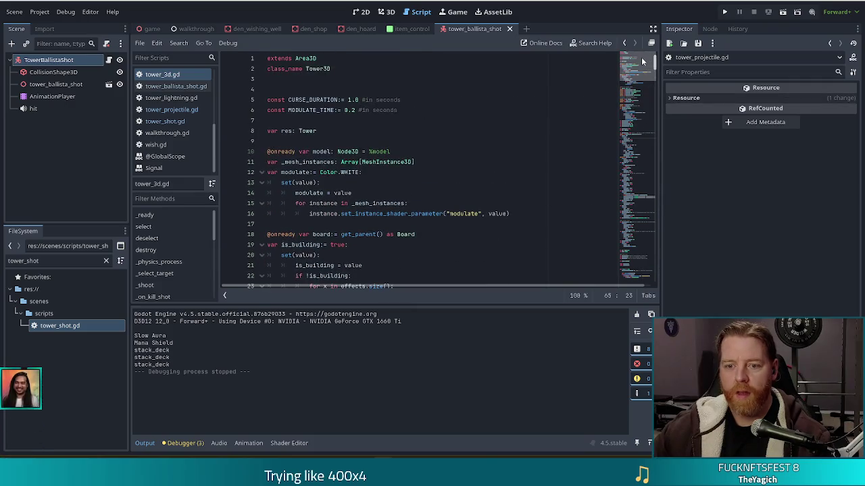
pyautogui.click(517, 214)
pyautogui.press('Return')
pyautogui.press('BackSpace')
pyautogui.press('BackSpace')
pyautogui.press('BackSpace')
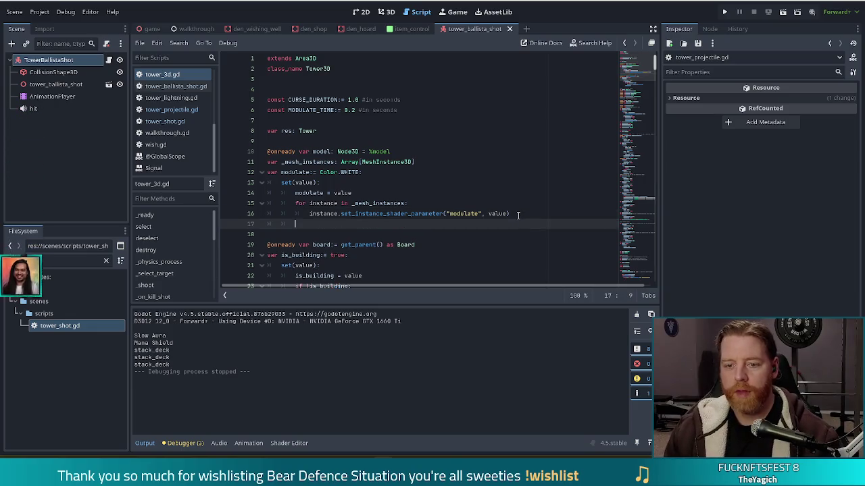
pyautogui.write('@expor tvar')
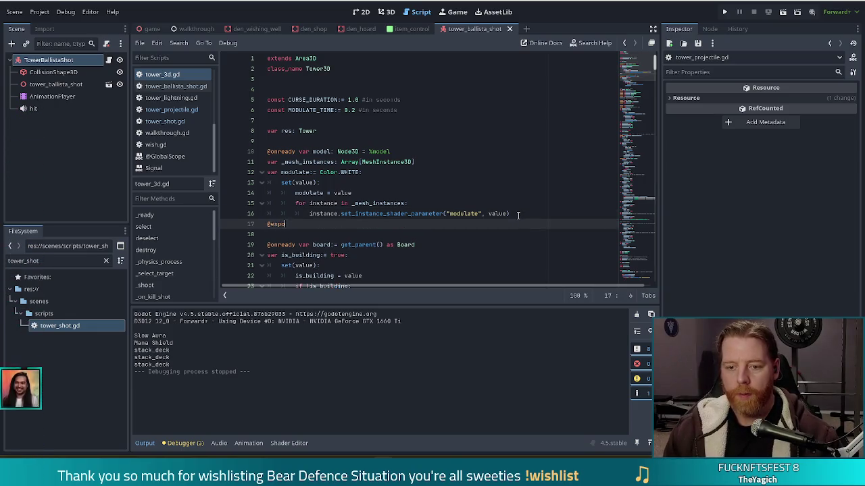
pyautogui.press('BackSpace')
pyautogui.press('BackSpace')
pyautogui.press('BackSpace')
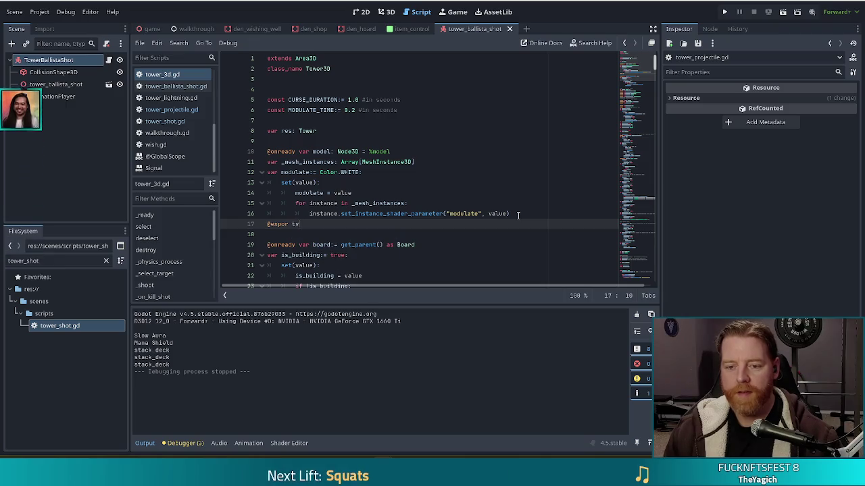
pyautogui.write('var shot_s')
pyautogui.press('BackSpace')
pyautogui.press('BackSpace')
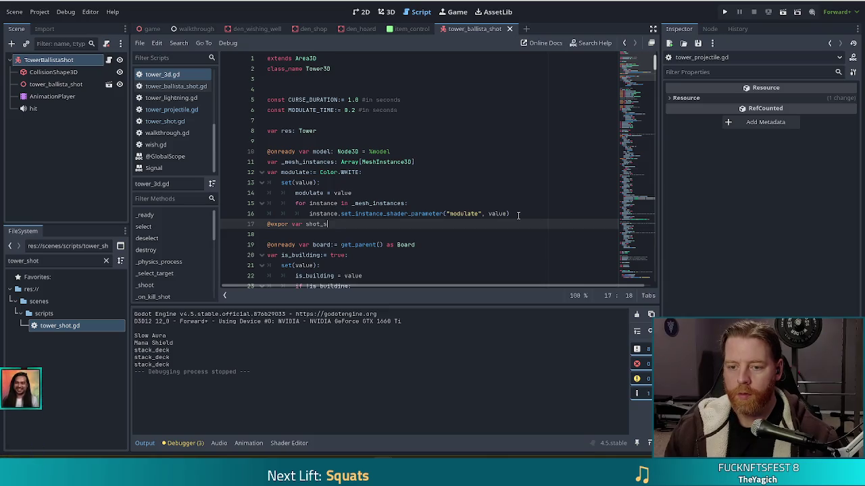
pyautogui.write('ound: ')
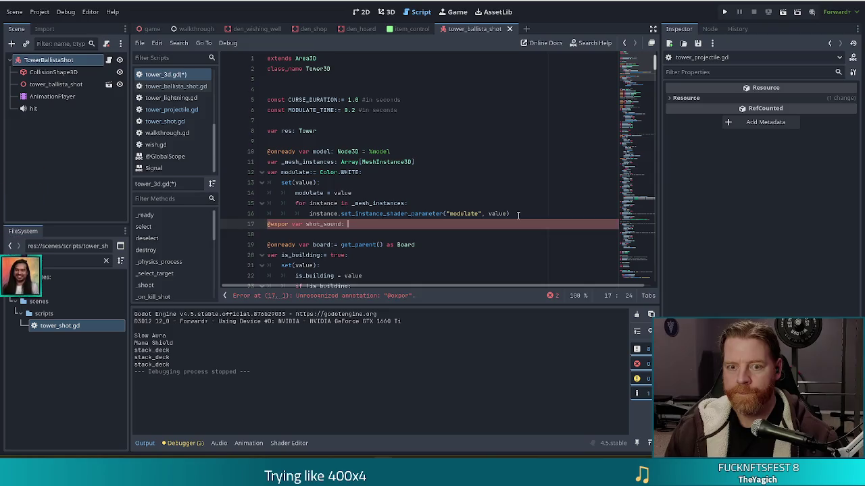
pyautogui.write('Aud')
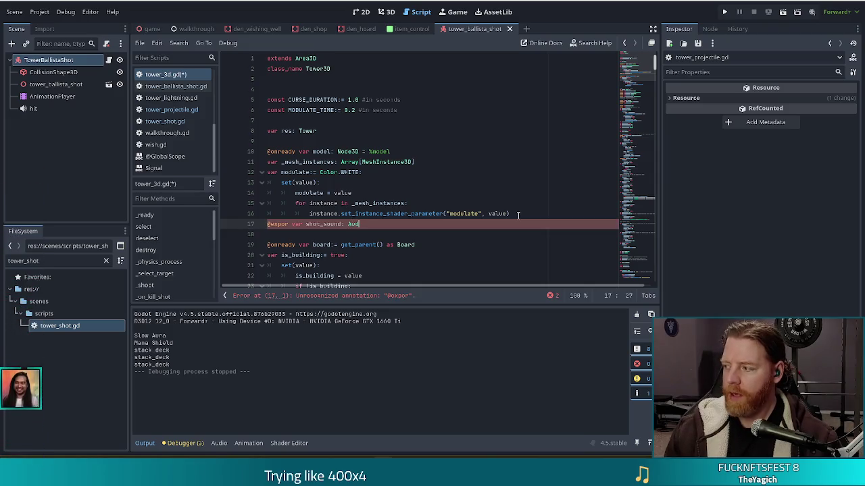
pyautogui.write('ioS')
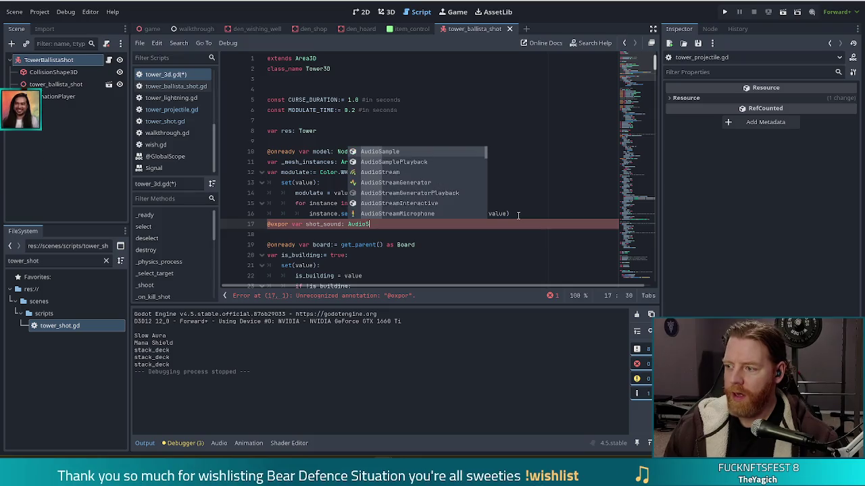
pyautogui.write('t')
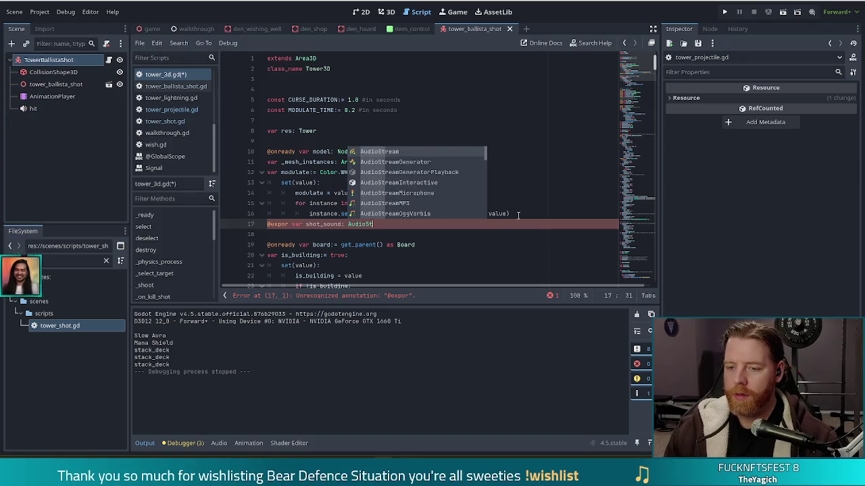
pyautogui.write('ream')
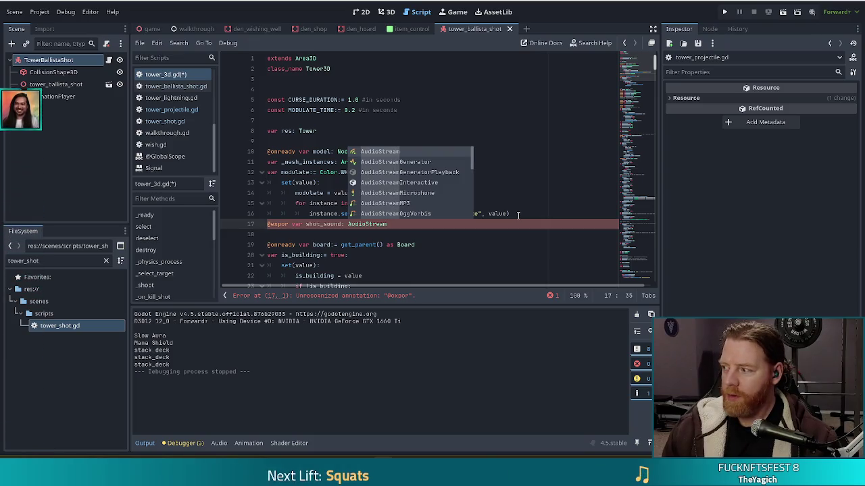
pyautogui.write('Pla')
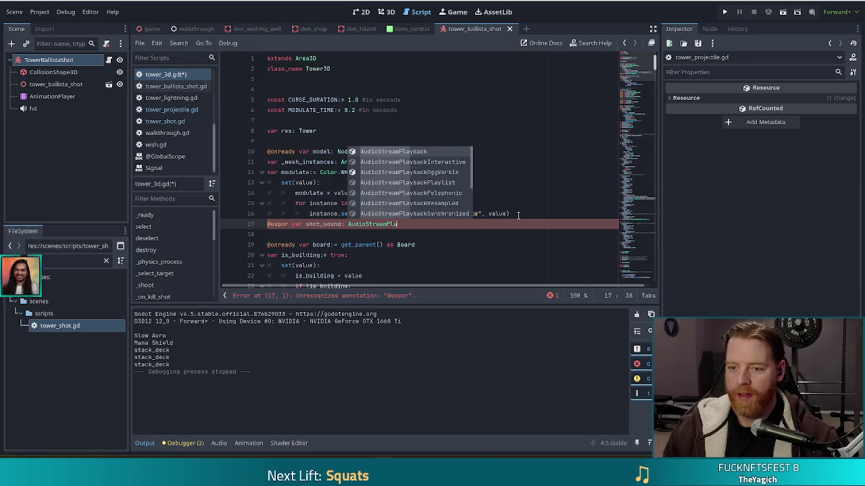
pyautogui.write('yer')
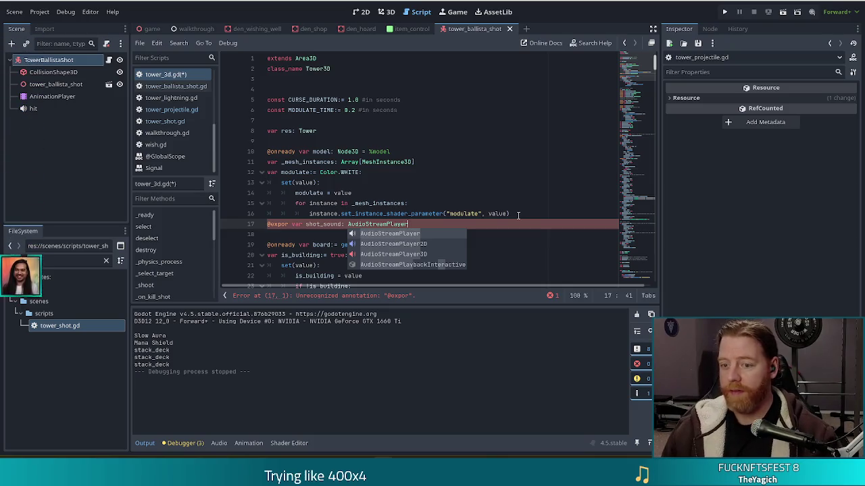
pyautogui.press('Escape')
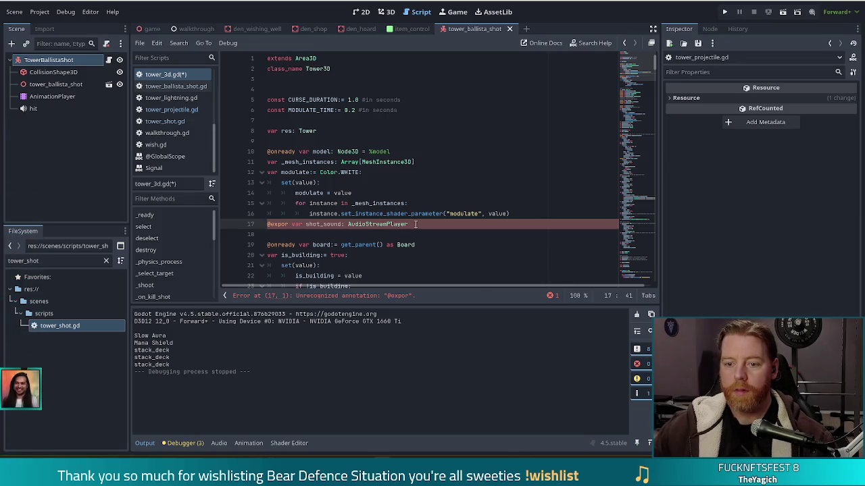
pyautogui.click(289, 224)
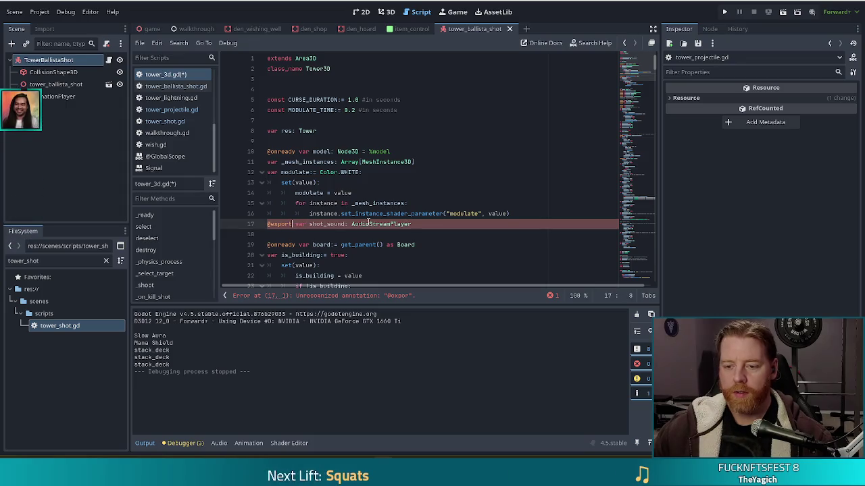
pyautogui.write('t')
pyautogui.press('End')
pyautogui.hotkey('ctrl', 's')
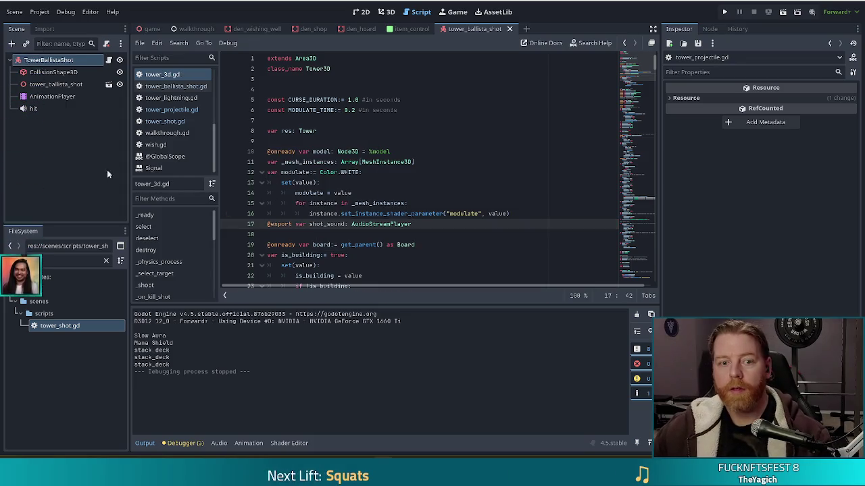
pyautogui.click(31, 261)
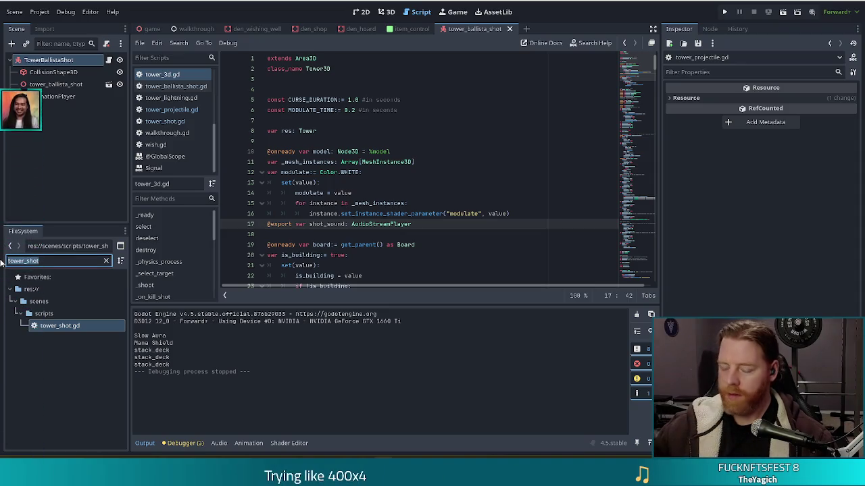
# Step: Open tower_ballista.tscn via the 'ballis' filter, grab the shot scene's hit sound player, and select TowerBallista
pyautogui.write('ballis')
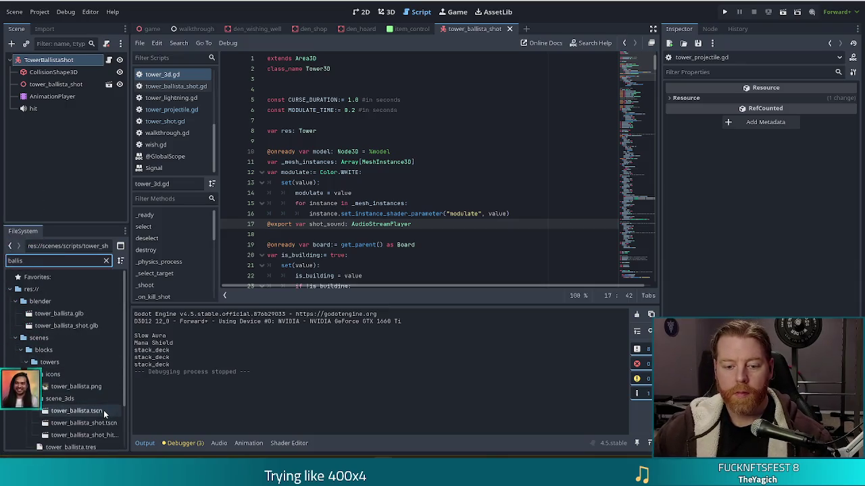
pyautogui.doubleClick(102, 410)
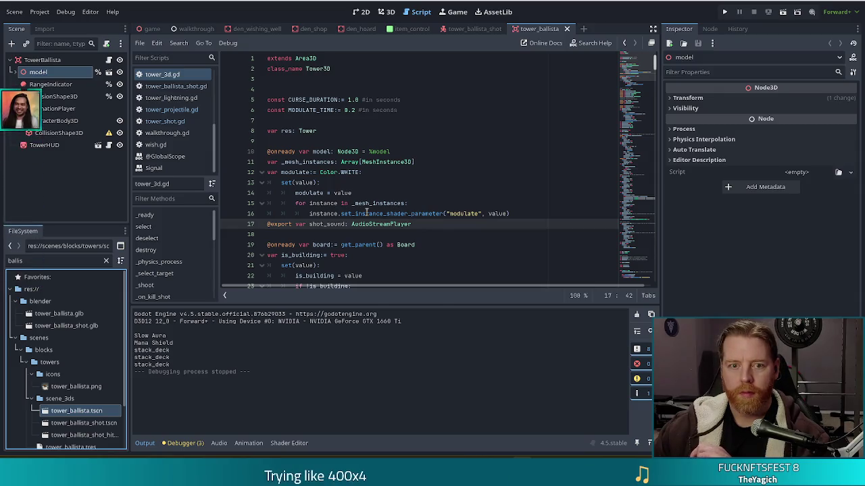
pyautogui.moveTo(366, 212)
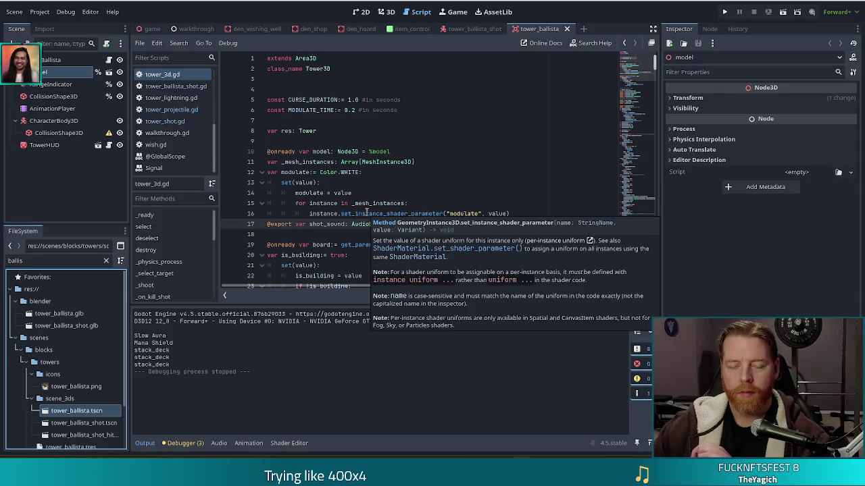
pyautogui.click(479, 29)
pyautogui.click(37, 109)
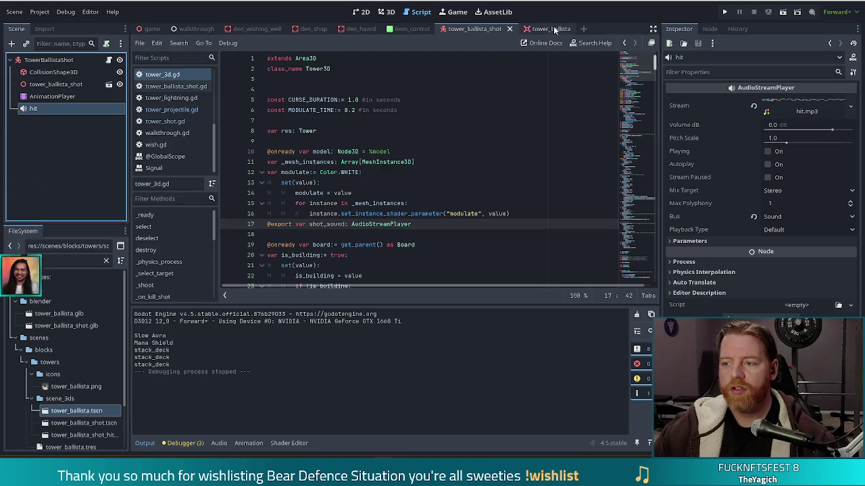
pyautogui.click(412, 28)
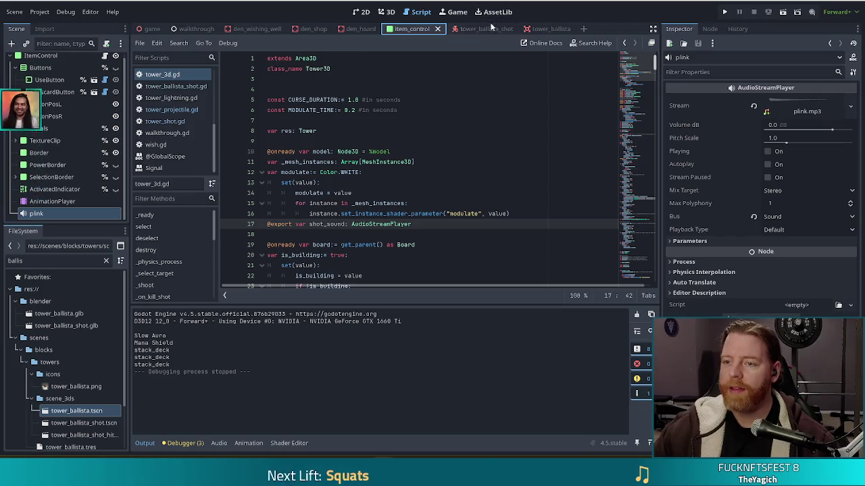
pyautogui.click(534, 29)
pyautogui.click(42, 59)
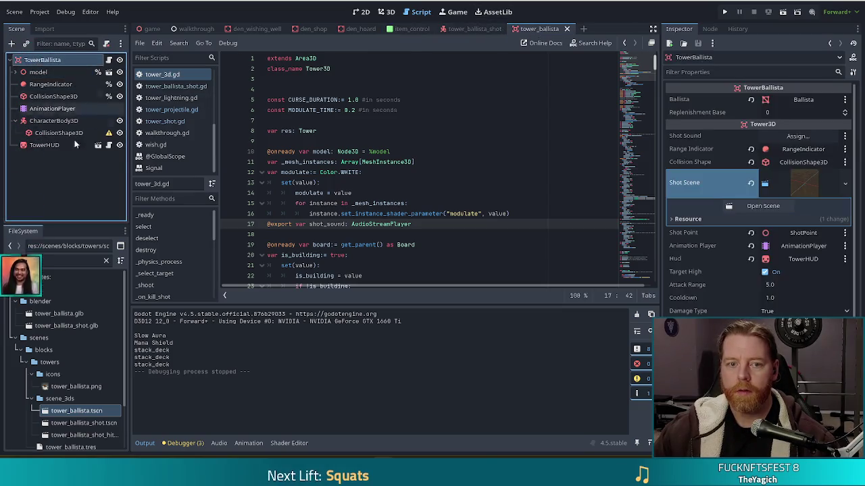
# Step: Paste the hit sound player under TowerBallista and rename it 'shot'
pyautogui.hotkey('ctrl', 'v')
pyautogui.doubleClick(52, 158)
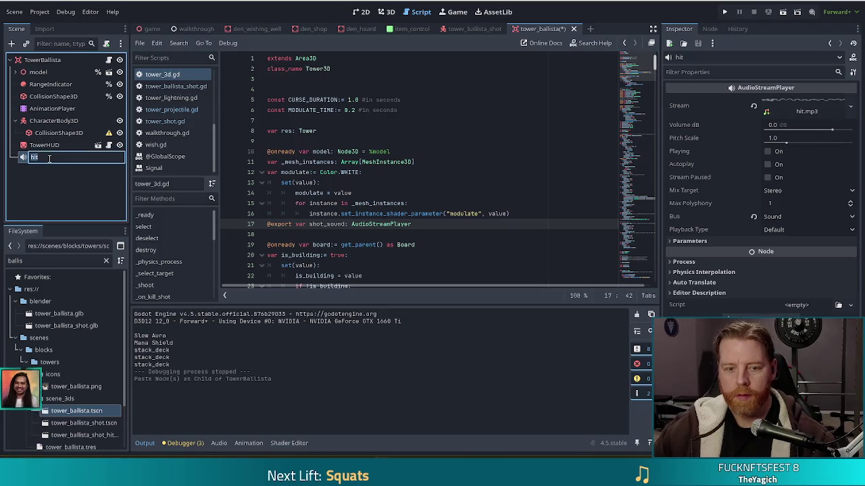
pyautogui.write('shot')
pyautogui.press('Return')
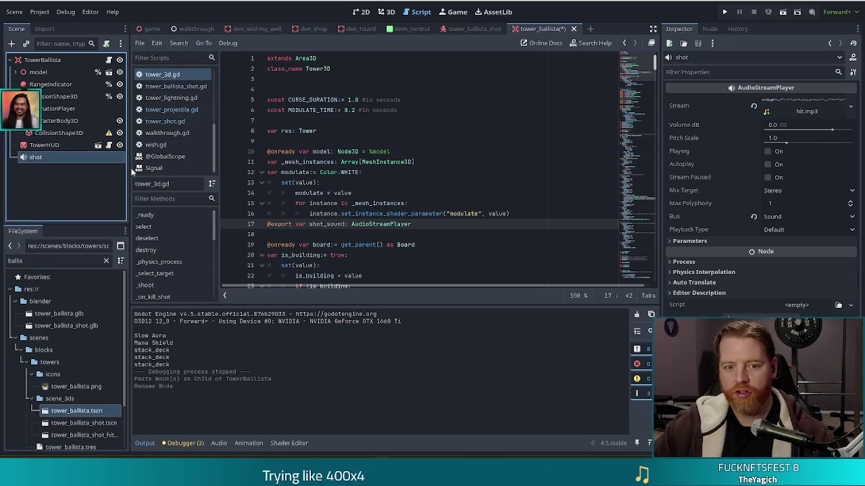
# Step: Filter FileSystem by 'mp3' and assign shot.mp3 as the shot player's stream
pyautogui.doubleClick(61, 261)
pyautogui.write('sh')
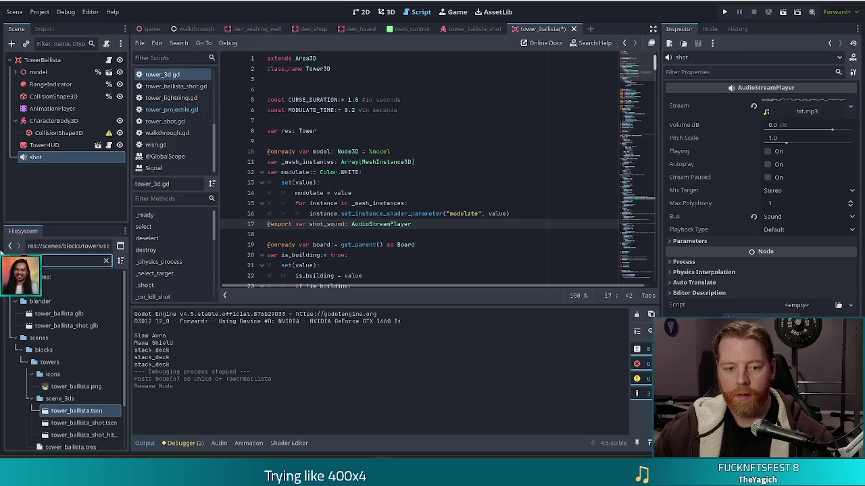
pyautogui.press('BackSpace')
pyautogui.press('BackSpace')
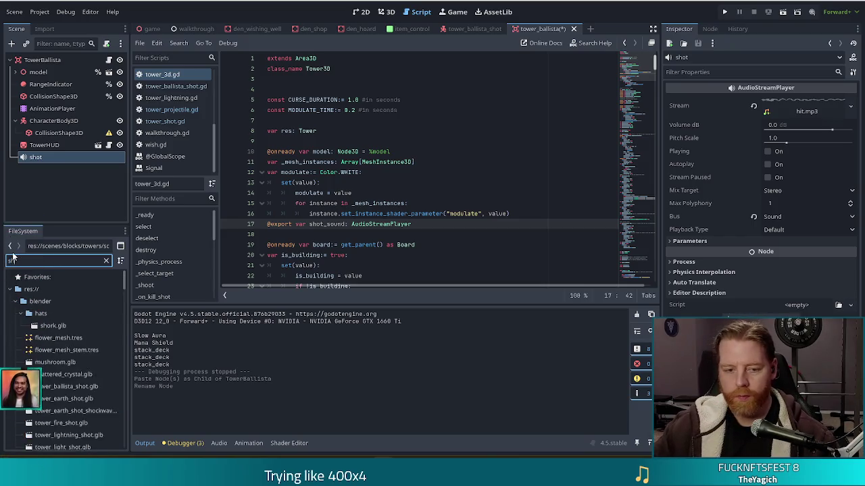
pyautogui.write('mp3')
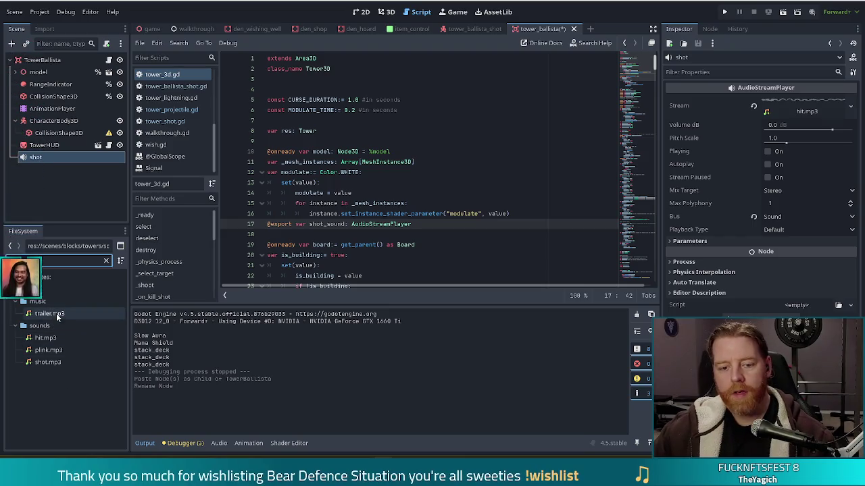
pyautogui.moveTo(57, 318)
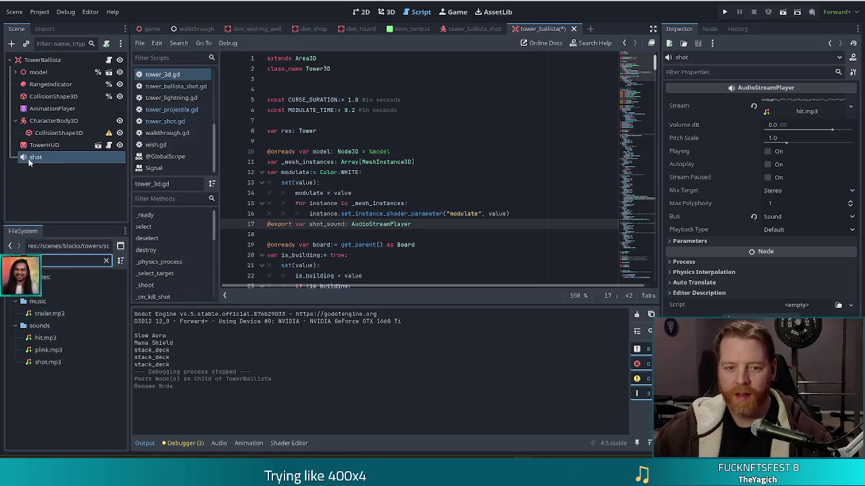
pyautogui.moveTo(47, 362)
pyautogui.mouseDown()
pyautogui.moveTo(489, 272)
pyautogui.moveTo(808, 101)
pyautogui.mouseUp()
# Step: Save the scene with shot.mp3 as the shot player's stream, then go to line 11 of tower_3d.gd
pyautogui.hotkey('ctrl', 's')
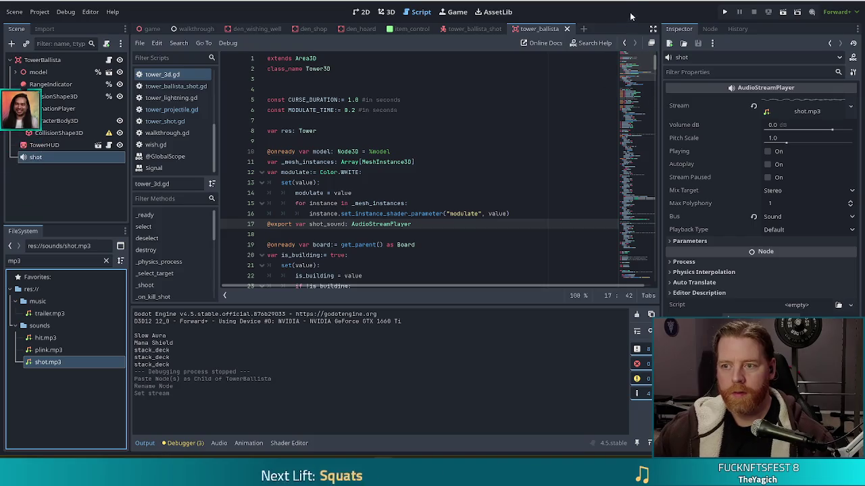
pyautogui.hotkey('ctrl', 's')
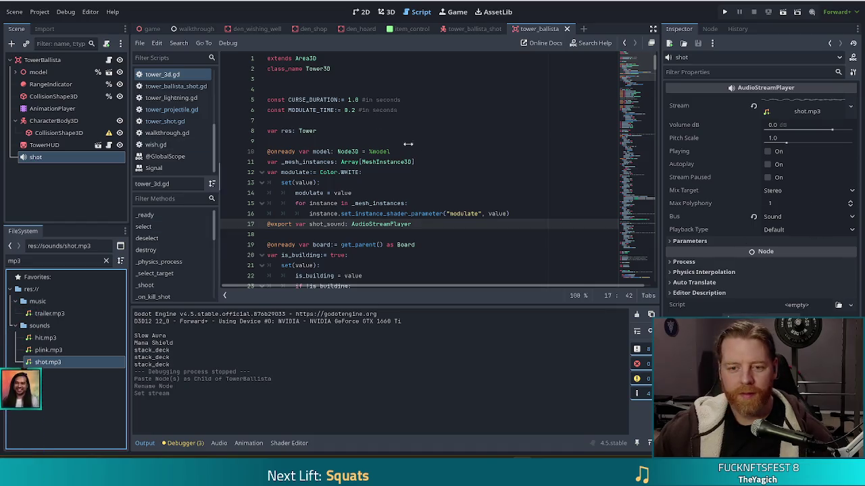
pyautogui.click(432, 163)
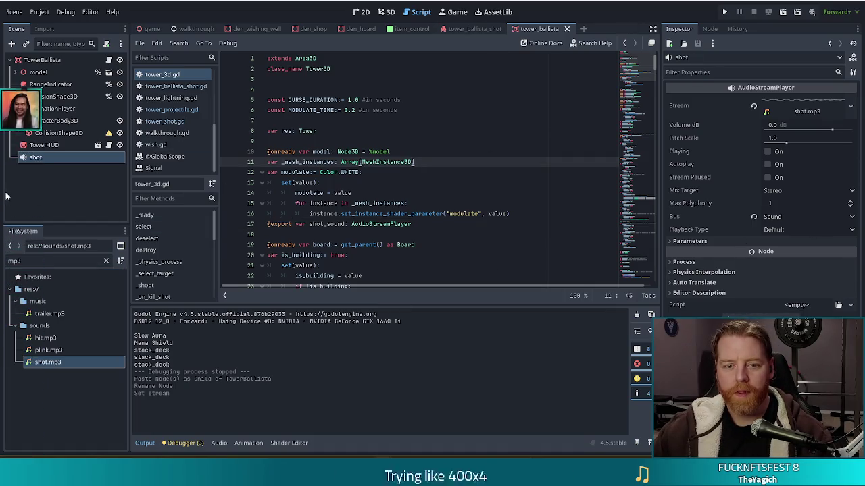
pyautogui.click(358, 182)
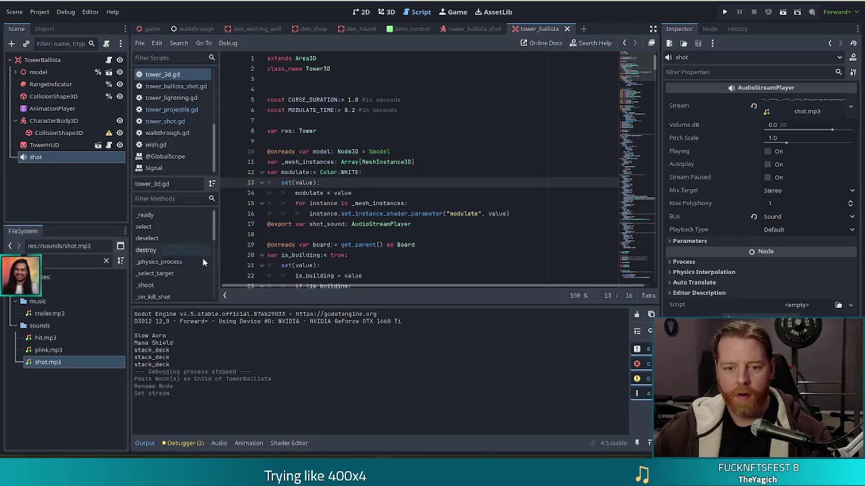
pyautogui.scroll(-3, 172, 266)
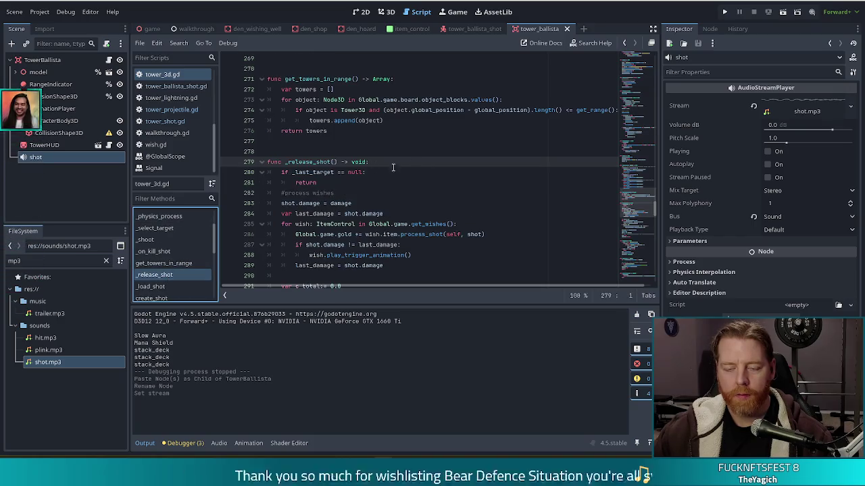
pyautogui.scroll(-1, 314, 212)
pyautogui.scroll(-6, 318, 210)
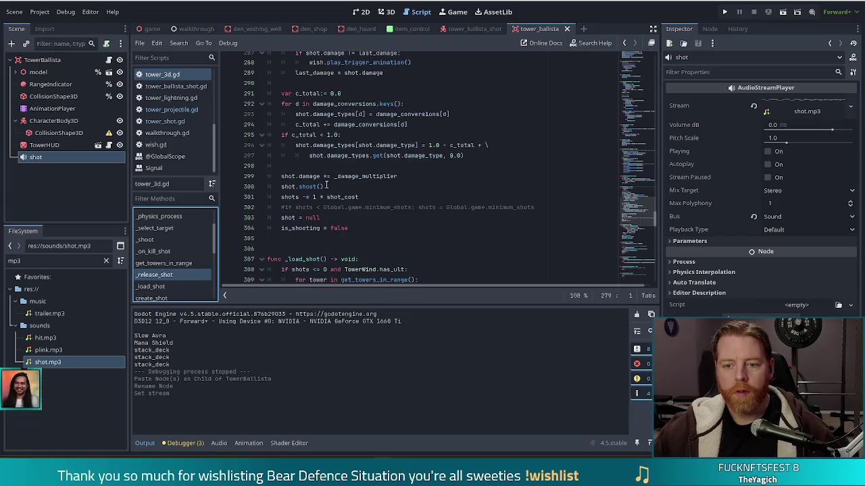
pyautogui.click(385, 187)
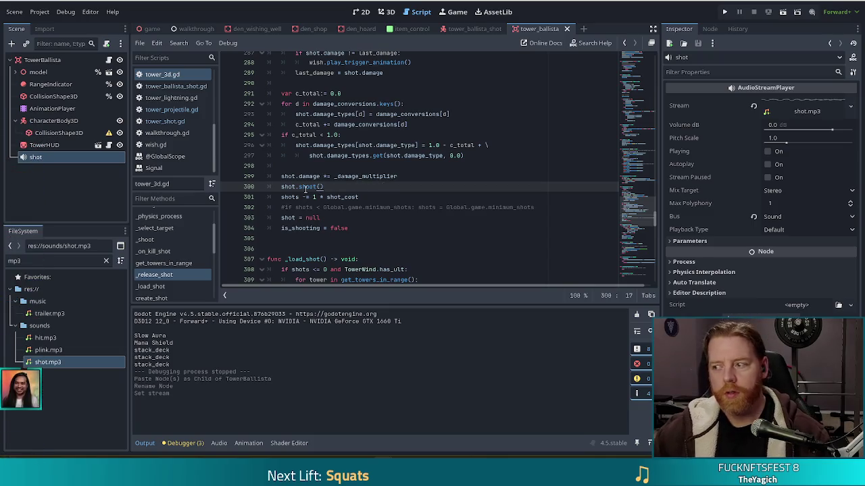
pyautogui.moveTo(305, 189)
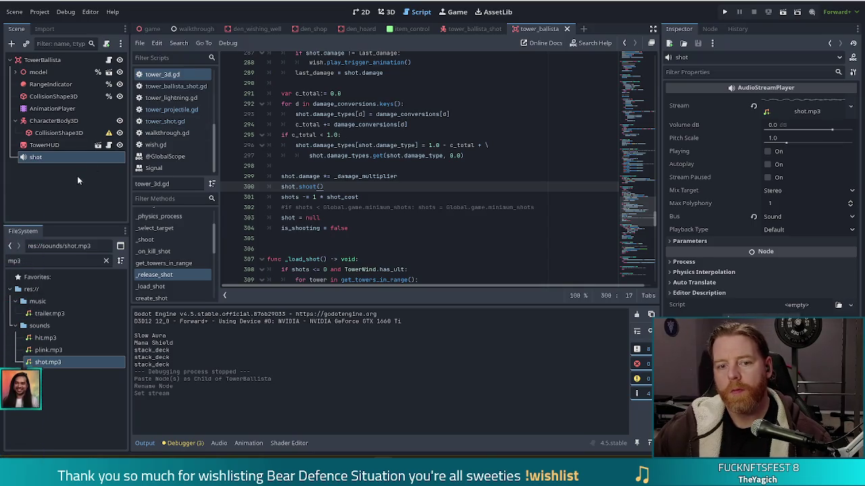
pyautogui.moveTo(642, 199); pyautogui.dragTo(667, 38)
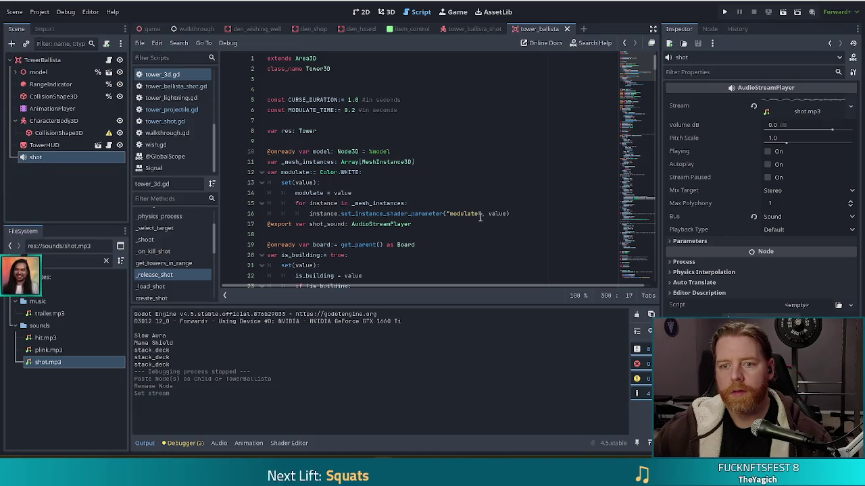
# Step: Filter the FileSystem for 'shot.gd' and open tower_shot.gd at its hit_sound export line
pyautogui.click(15, 261)
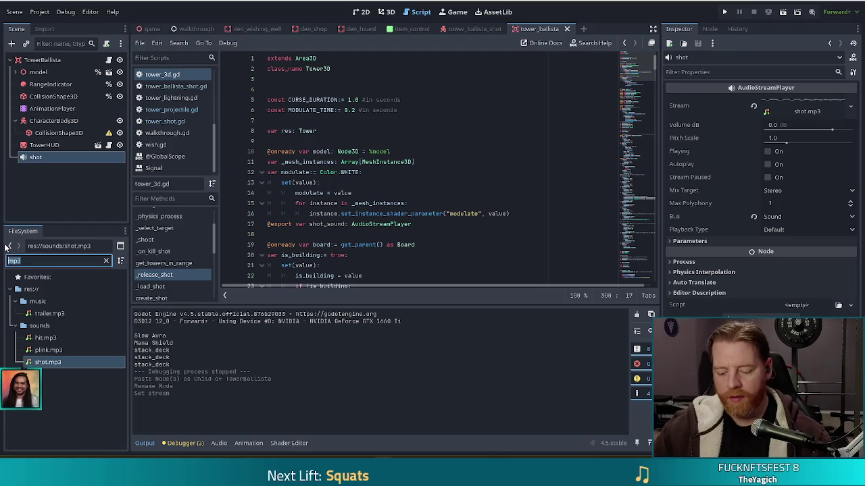
pyautogui.write('shot')
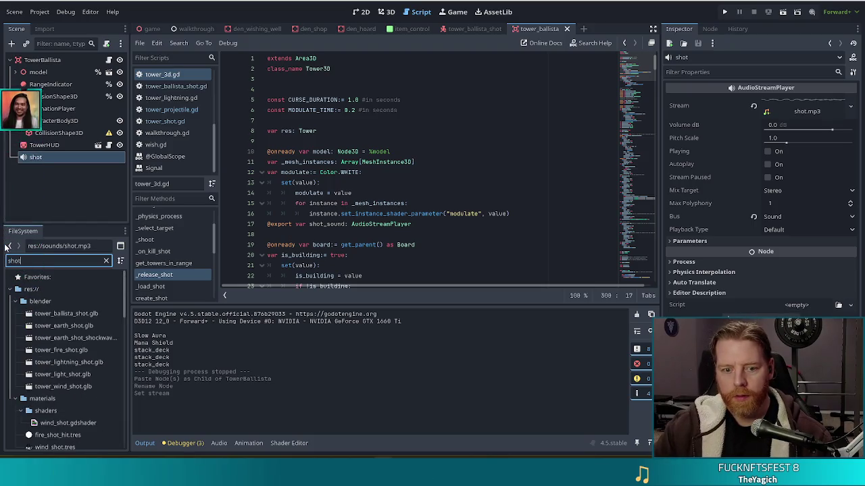
pyautogui.moveTo(122, 309); pyautogui.dragTo(115, 423)
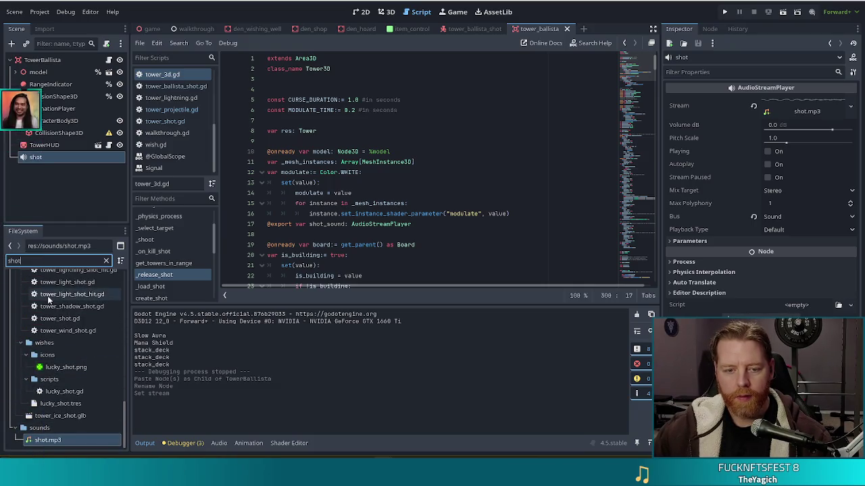
pyautogui.write('.g')
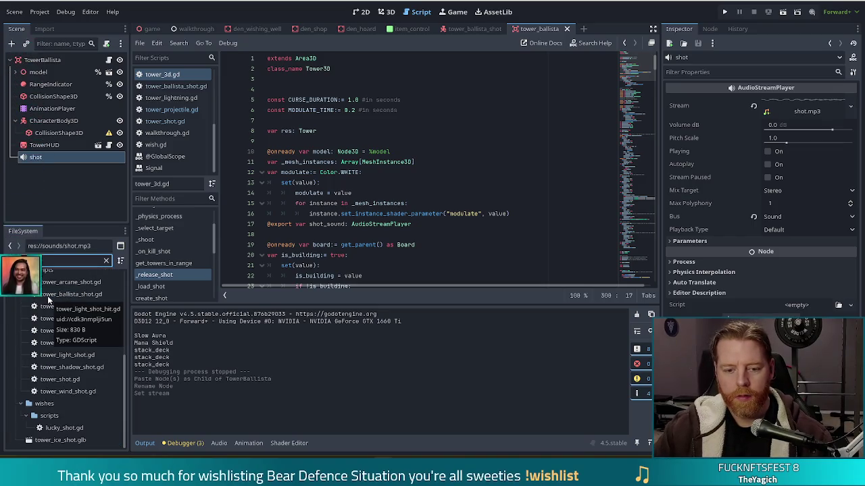
pyautogui.write('d')
pyautogui.doubleClick(82, 382)
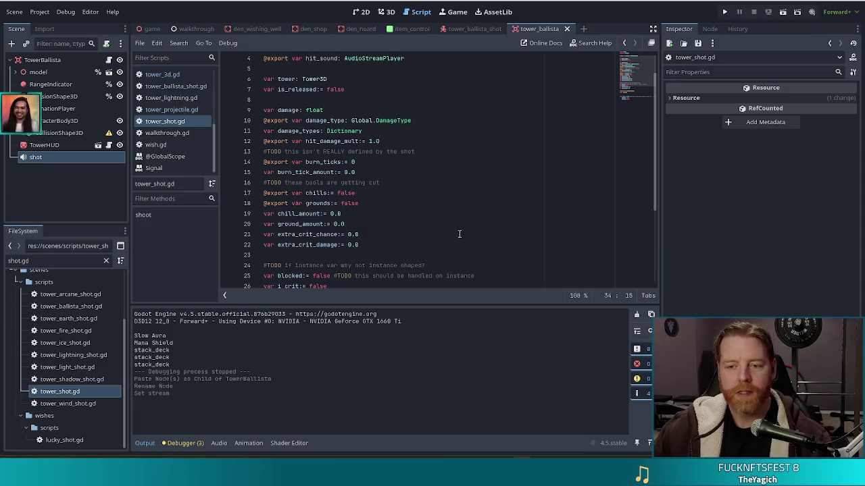
pyautogui.moveTo(637, 70)
pyautogui.mouseDown()
pyautogui.moveTo(631, 97)
pyautogui.moveTo(631, 62)
pyautogui.mouseUp()
pyautogui.click(331, 120)
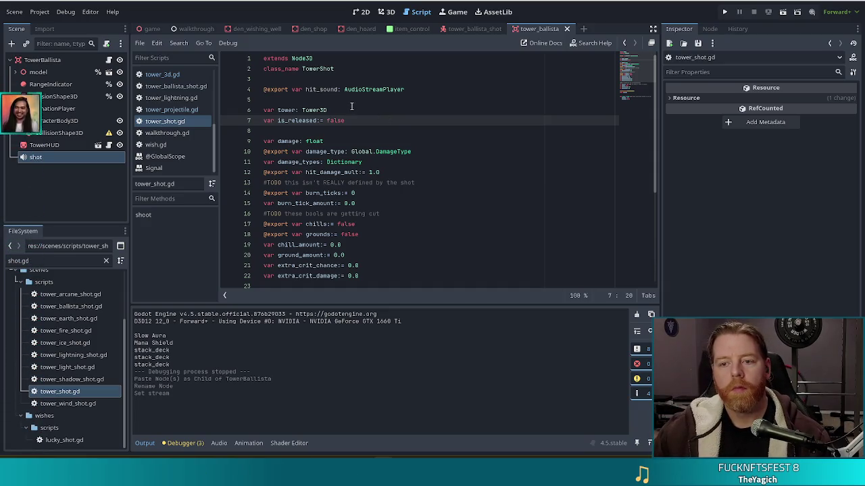
pyautogui.click(412, 88)
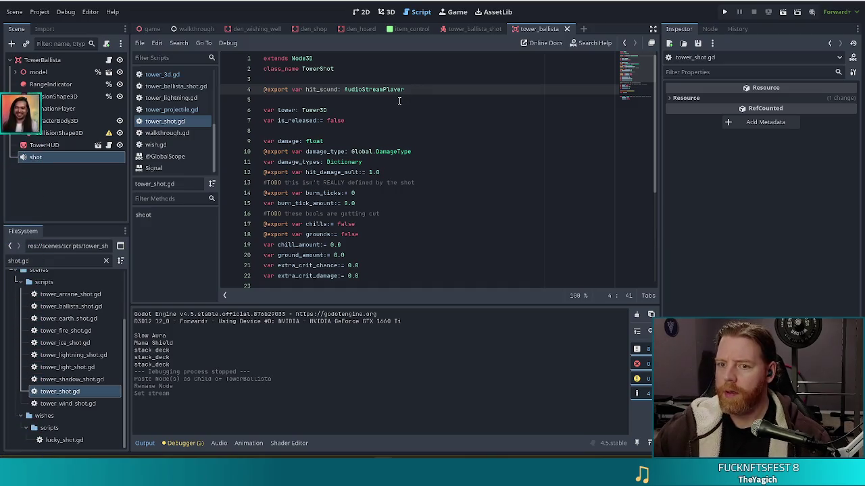
pyautogui.tripleClick(412, 86)
pyautogui.hotkey('ctrl', 'c')
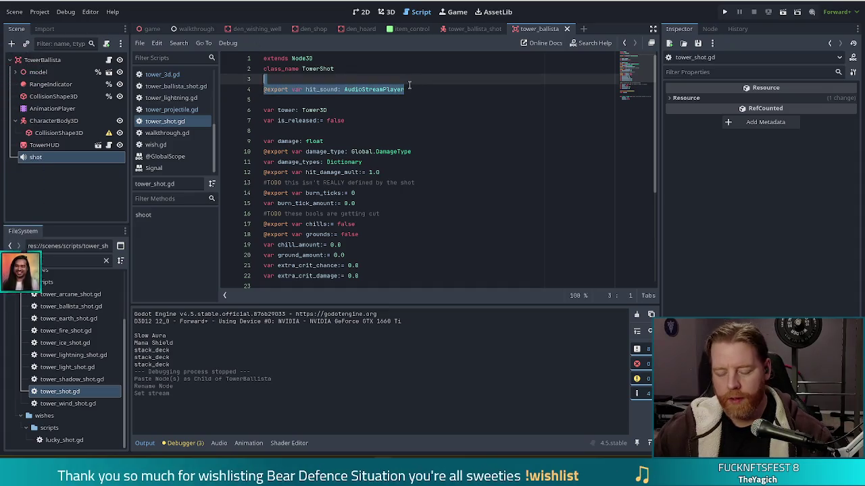
pyautogui.press('End')
pyautogui.press('Return')
pyautogui.hotkey('ctrl', 'v')
pyautogui.click(316, 99)
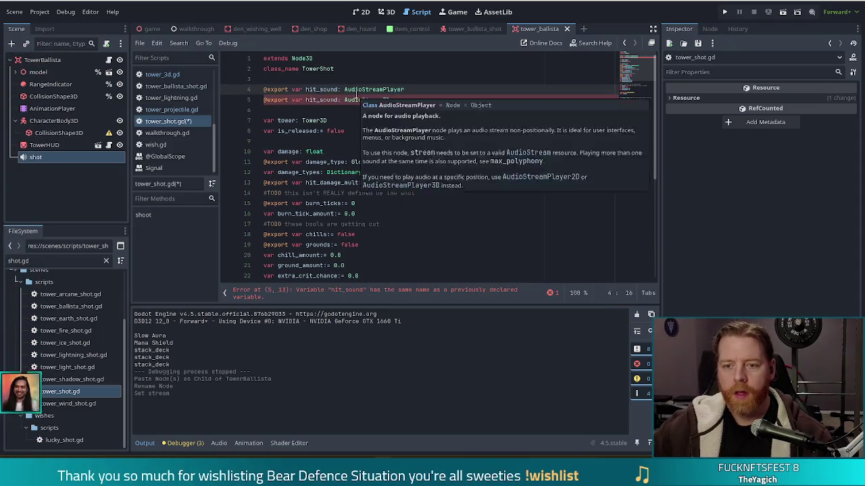
pyautogui.press('BackSpace')
pyautogui.press('BackSpace')
pyautogui.press('BackSpace')
pyautogui.write('shot')
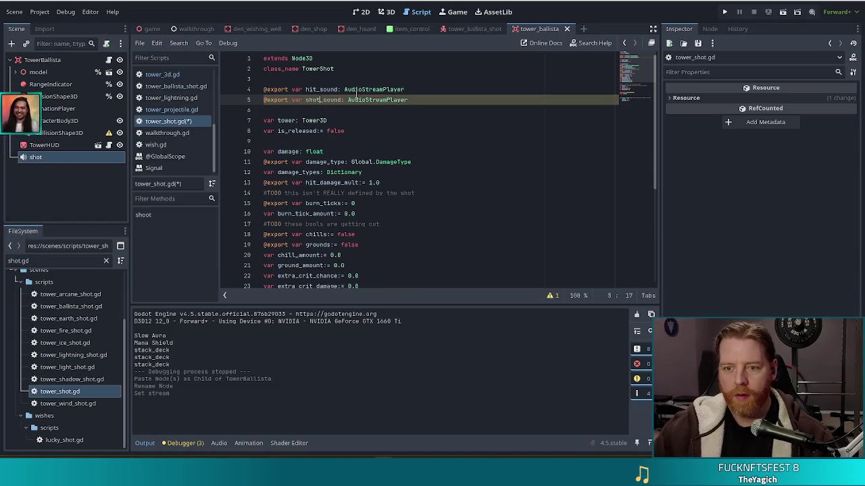
pyautogui.click(397, 100)
pyautogui.hotkey('ctrl', 's')
# Step: Cut the shot sound node out of the TowerBallista scene
pyautogui.click(37, 194)
pyautogui.click(33, 158)
pyautogui.hotkey('ctrl', 'x')
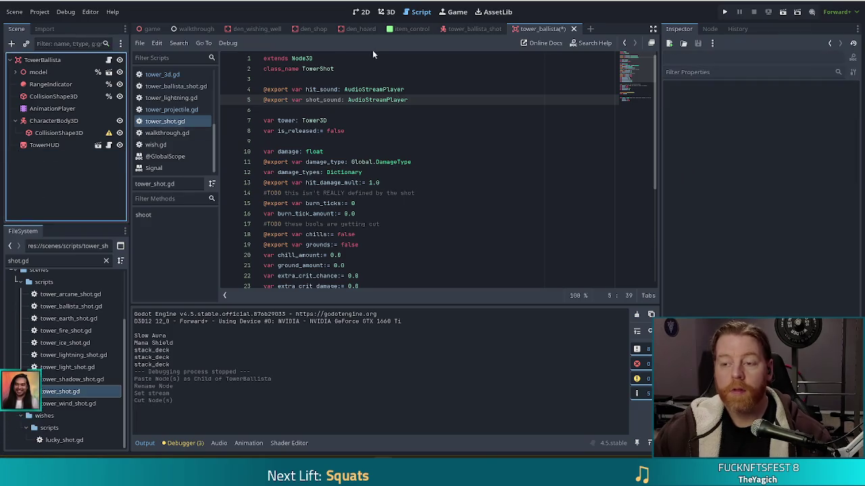
# Step: Paste the shot node under the TowerBallistaShot root in tower_ballista_shot
pyautogui.click(484, 28)
pyautogui.click(40, 60)
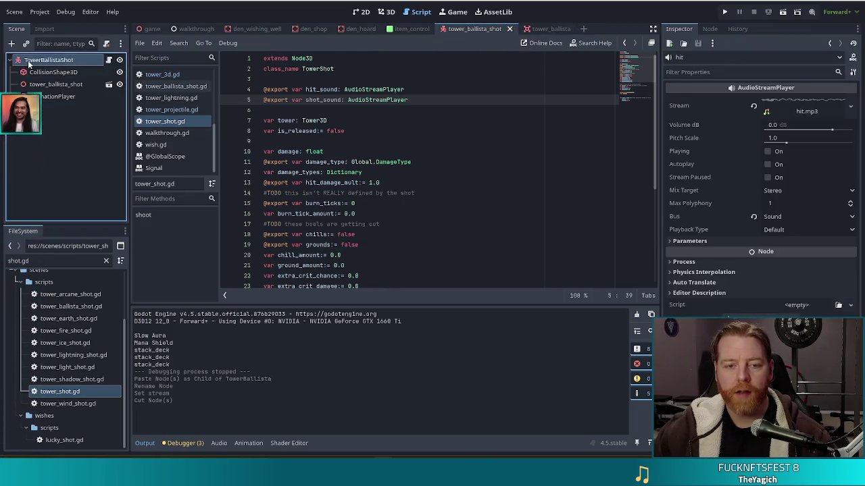
pyautogui.hotkey('ctrl', 'v')
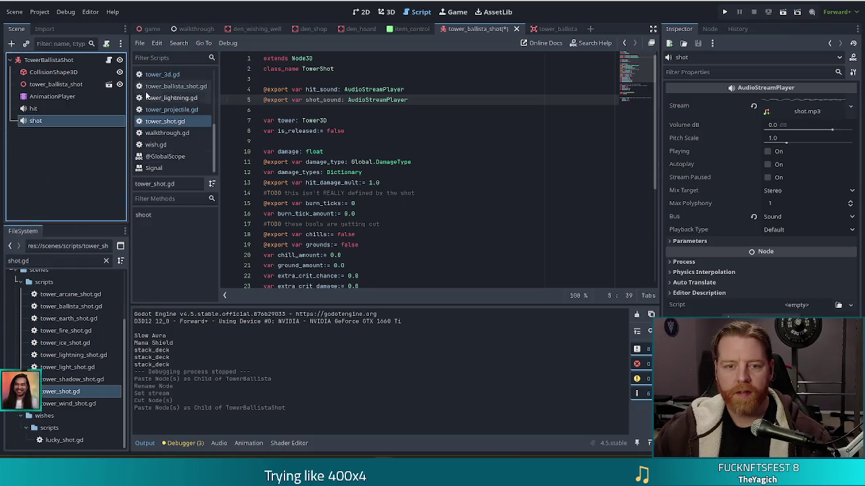
# Step: Assign the shot node to TowerBallistaShot's Shot Sound property and save
pyautogui.click(47, 59)
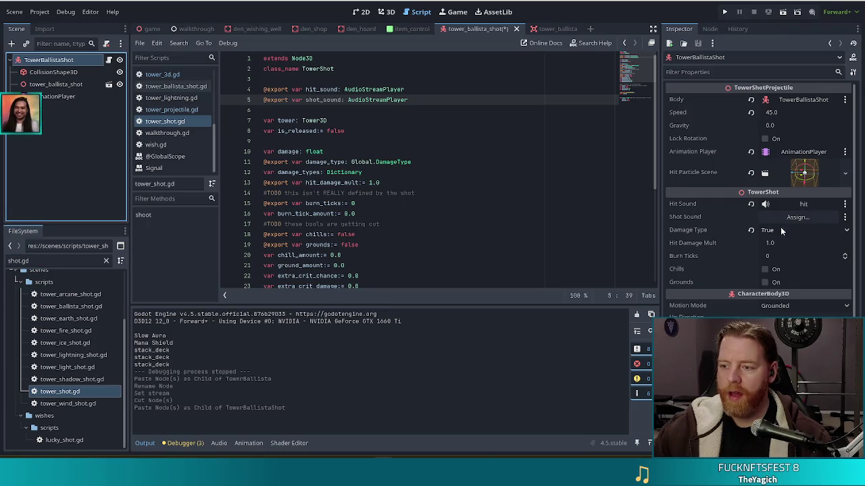
pyautogui.click(797, 217)
pyautogui.click(387, 141)
pyautogui.doubleClick(387, 141)
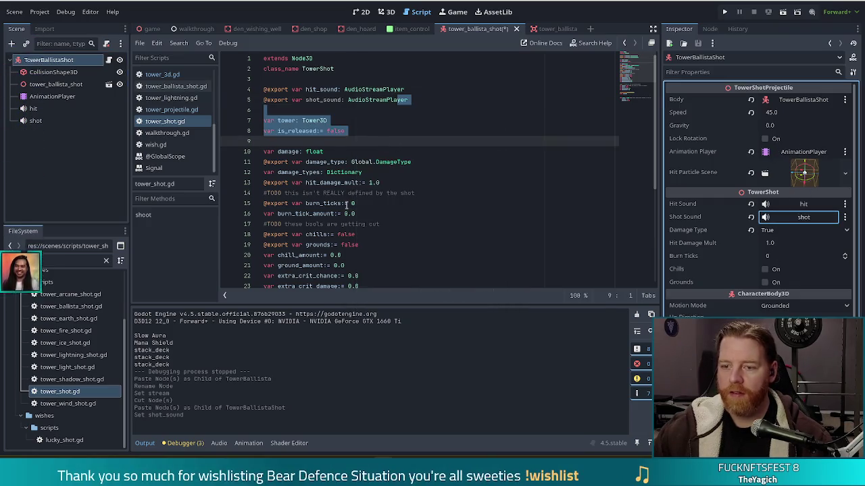
pyautogui.click(344, 202)
pyautogui.hotkey('ctrl', 's')
pyautogui.scroll(-5, 630, 75)
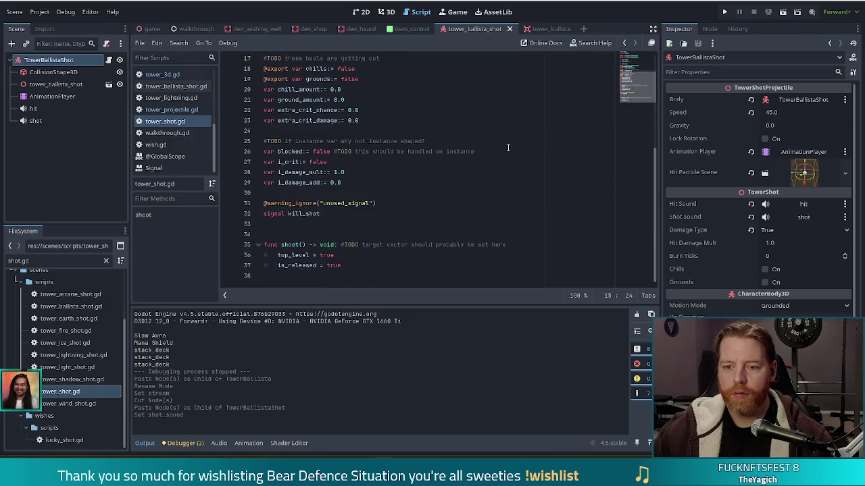
# Step: Insert a blank line 36 at the start of shoot(), checking tower_projectile.gd for reference
pyautogui.click(513, 245)
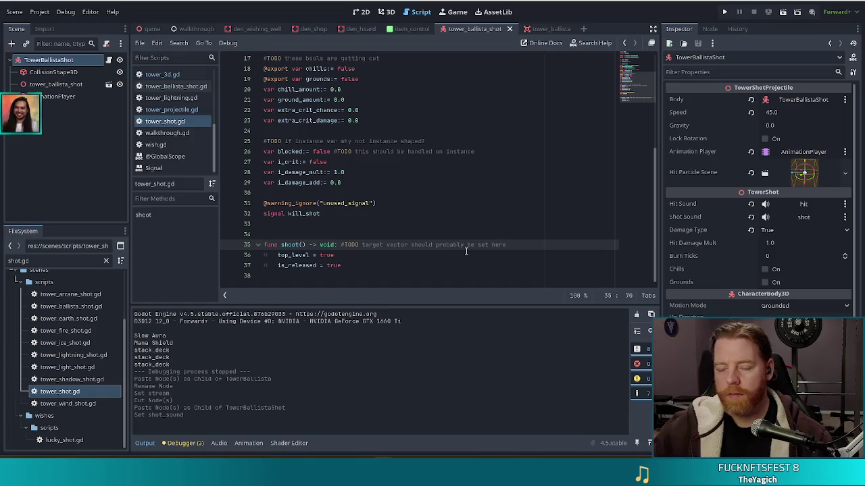
pyautogui.press('Return')
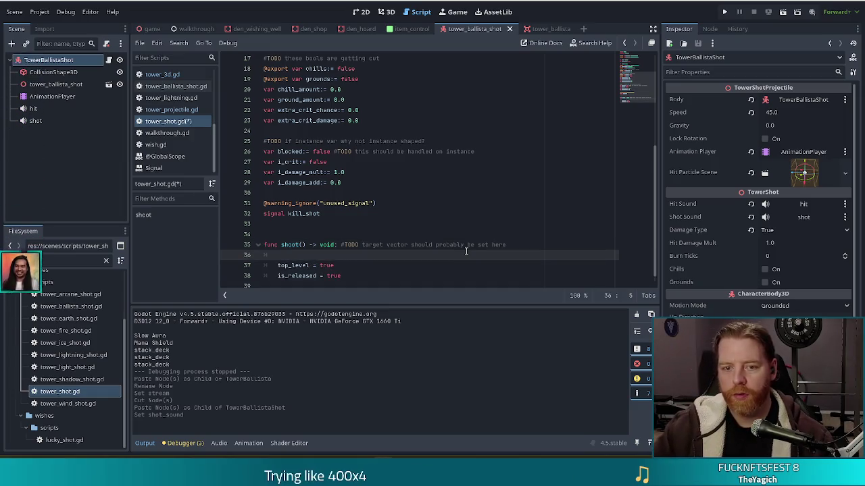
pyautogui.click(163, 109)
pyautogui.hotkey('alt', 'Left')
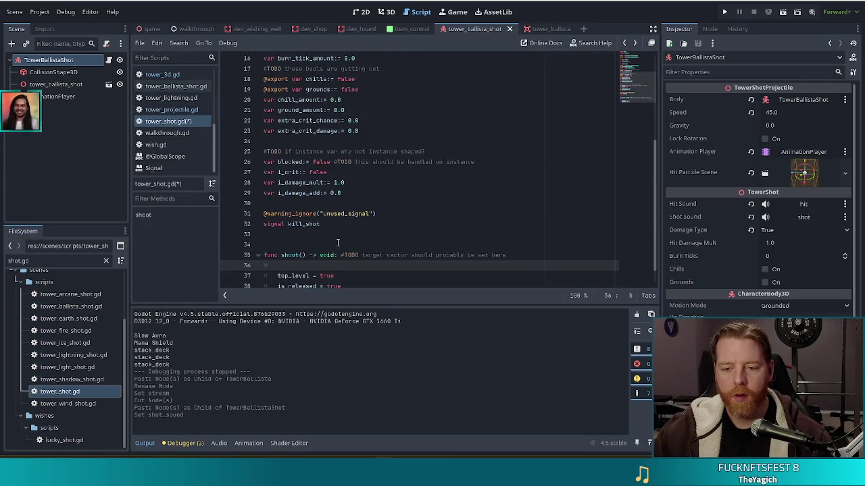
pyautogui.scroll(-1, 339, 247)
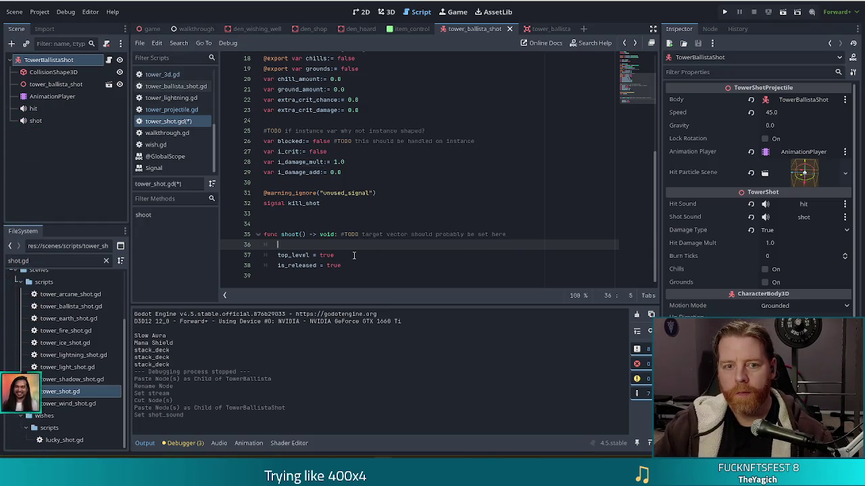
# Step: Complete line 36 as shot_sound.play(), save, and compare with tower_projectile.gd's shoot()
pyautogui.write('shot_sound.pl')
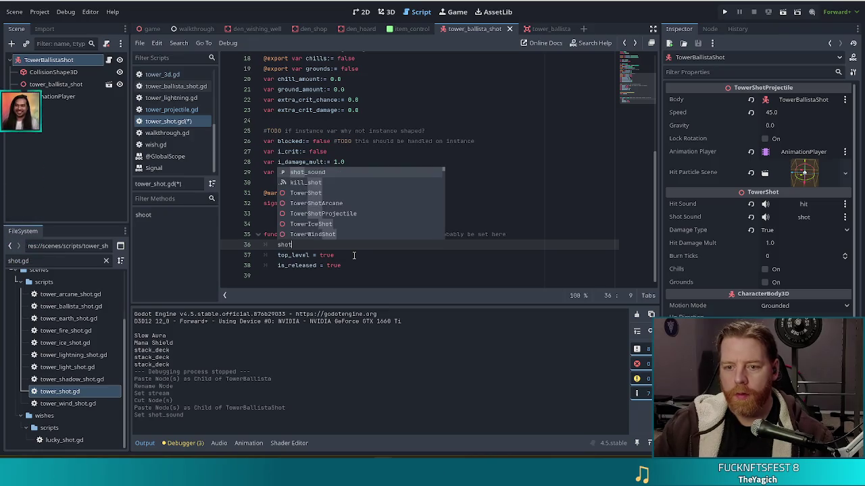
pyautogui.press('Return')
pyautogui.hotkey('ctrl', 's')
pyautogui.click(364, 242)
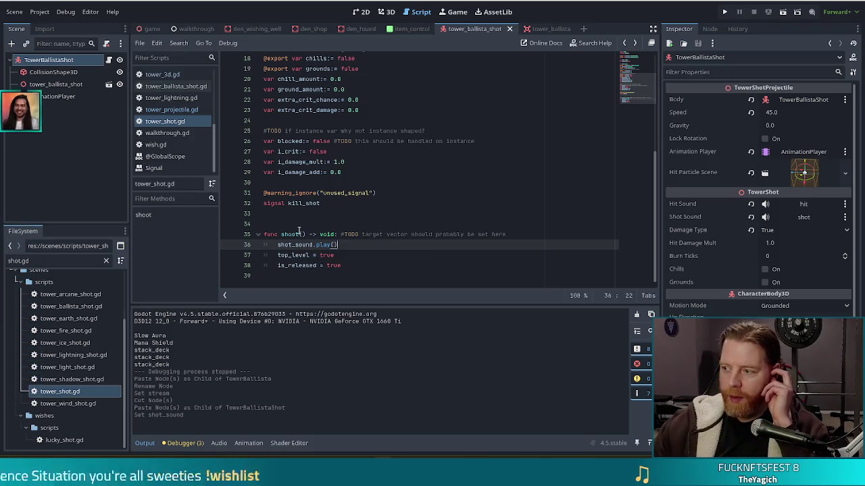
pyautogui.click(292, 234)
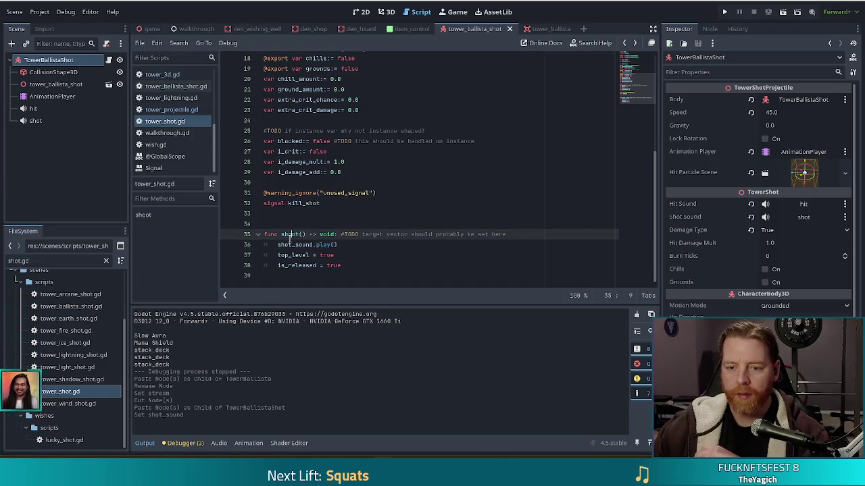
pyautogui.click(153, 110)
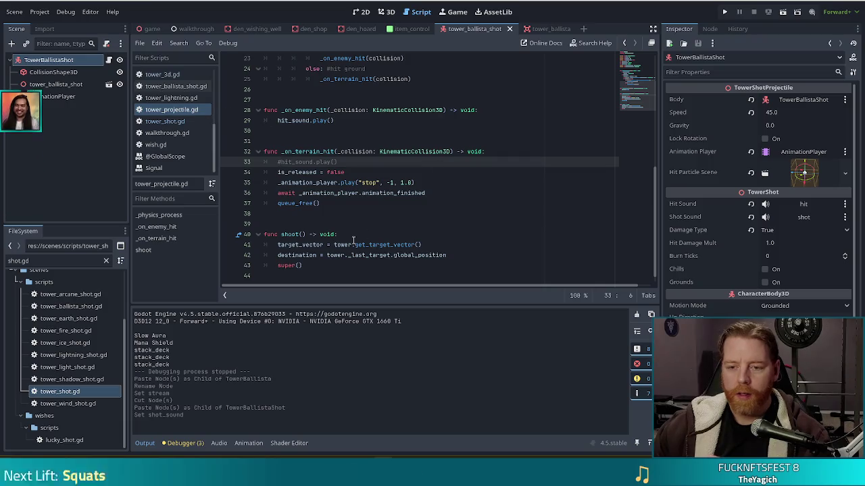
pyautogui.click(162, 121)
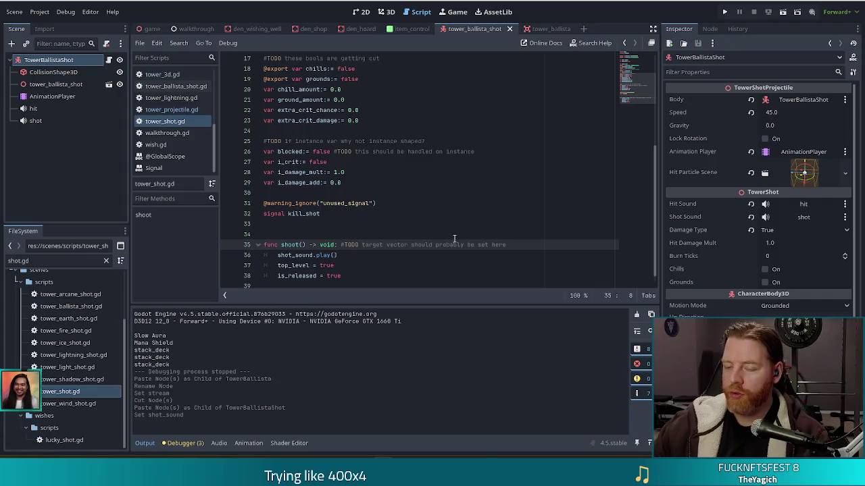
pyautogui.click(348, 255)
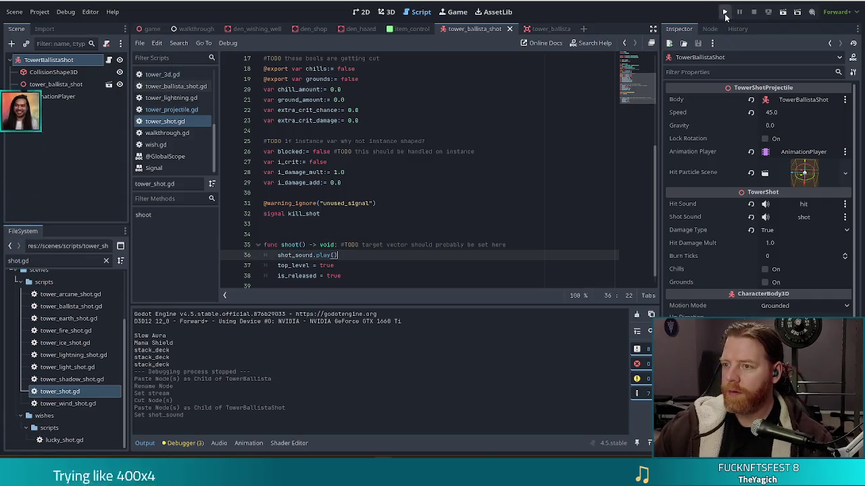
# Step: Run the game, start a new game, and take the Training Wheels wish from the wishing well
pyautogui.press('F5')
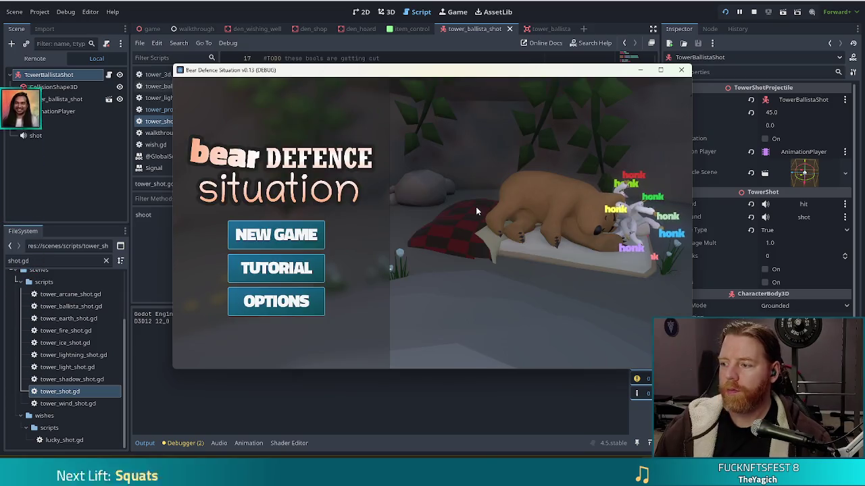
pyautogui.click(265, 236)
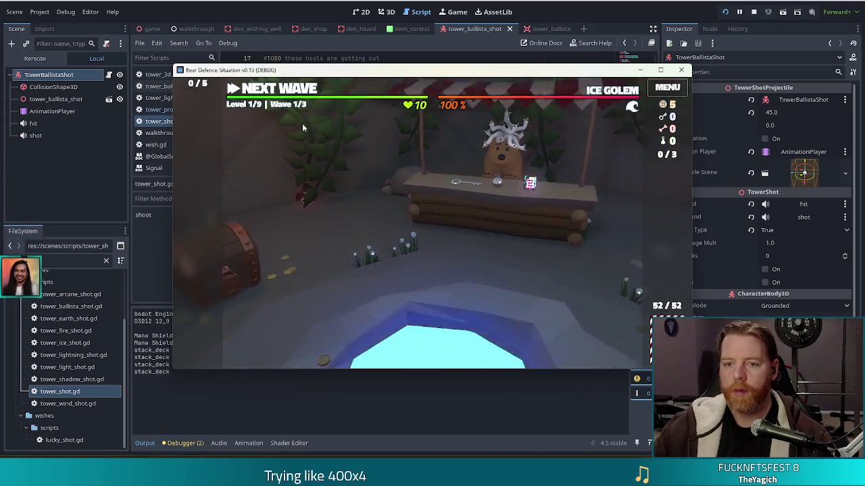
pyautogui.click(463, 322)
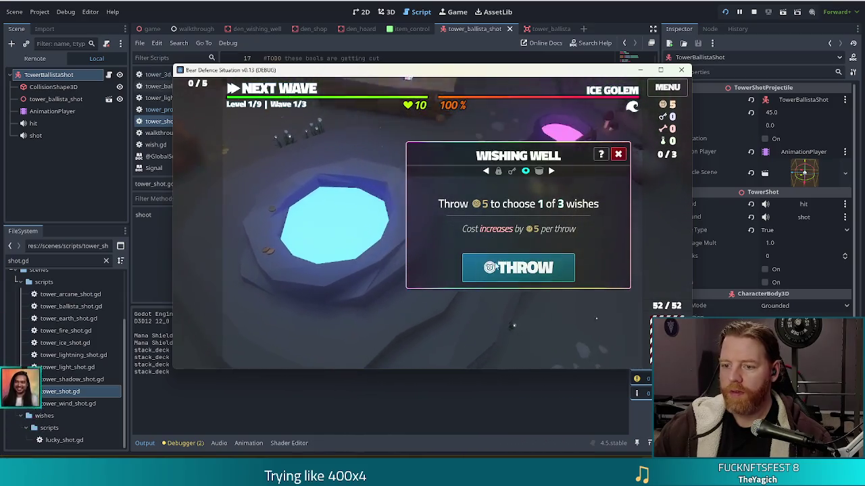
pyautogui.click(504, 266)
pyautogui.click(473, 181)
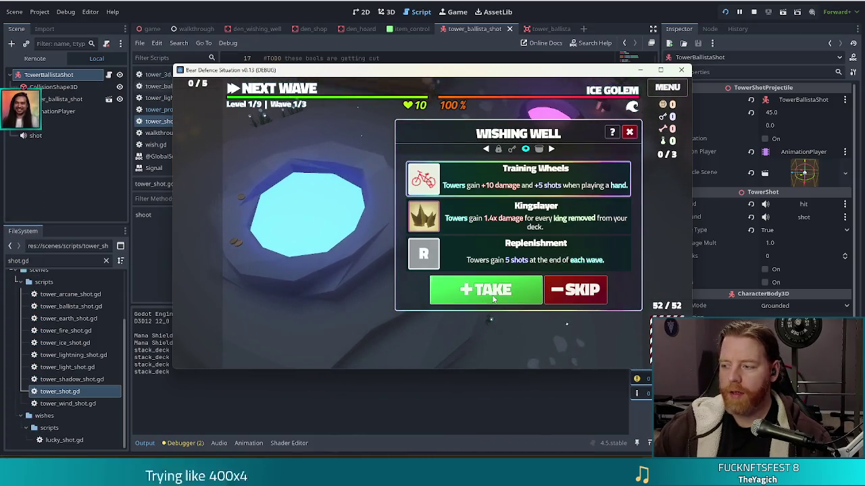
pyautogui.click(475, 287)
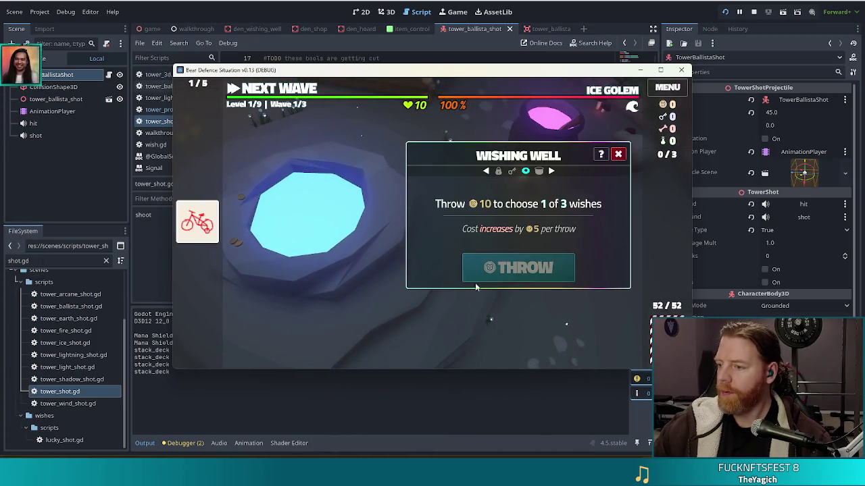
pyautogui.click(279, 92)
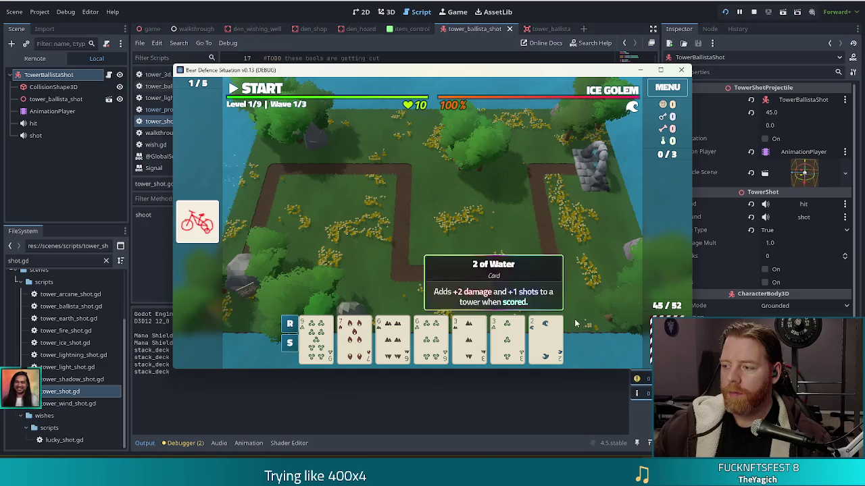
# Step: Play a pair of 6s and a pair of 9s to place two ballista towers beside the path
pyautogui.click(392, 337)
pyautogui.click(431, 338)
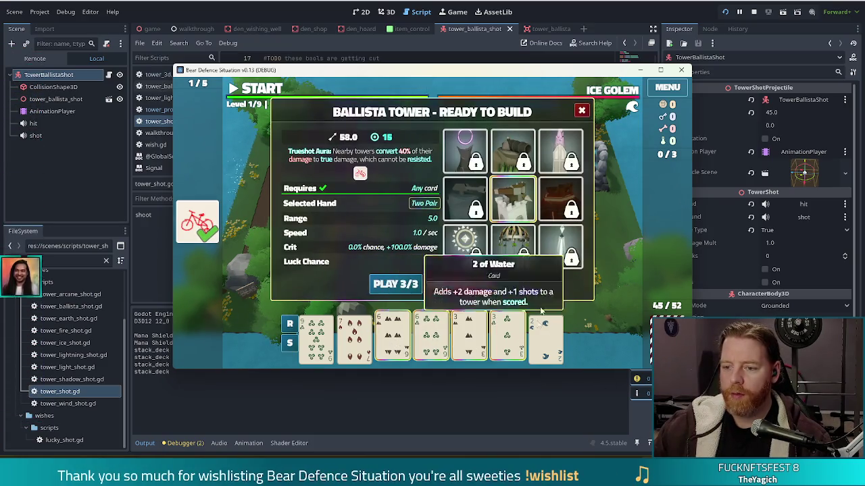
pyautogui.click(395, 285)
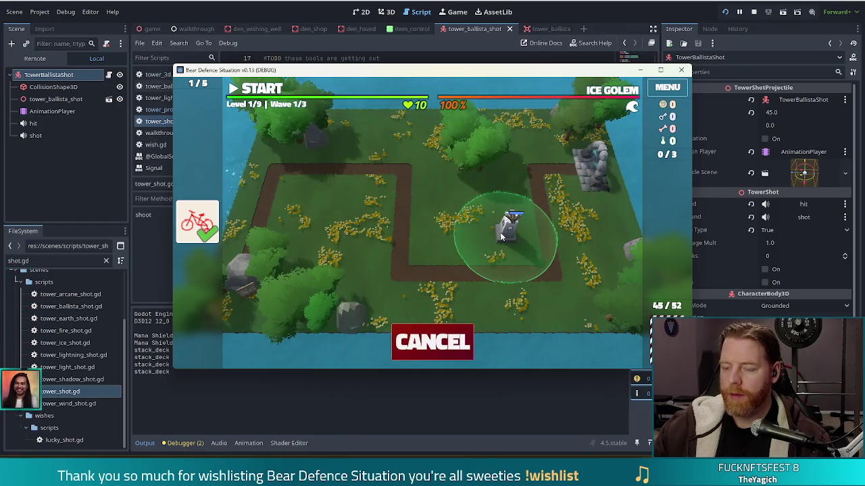
pyautogui.click(500, 232)
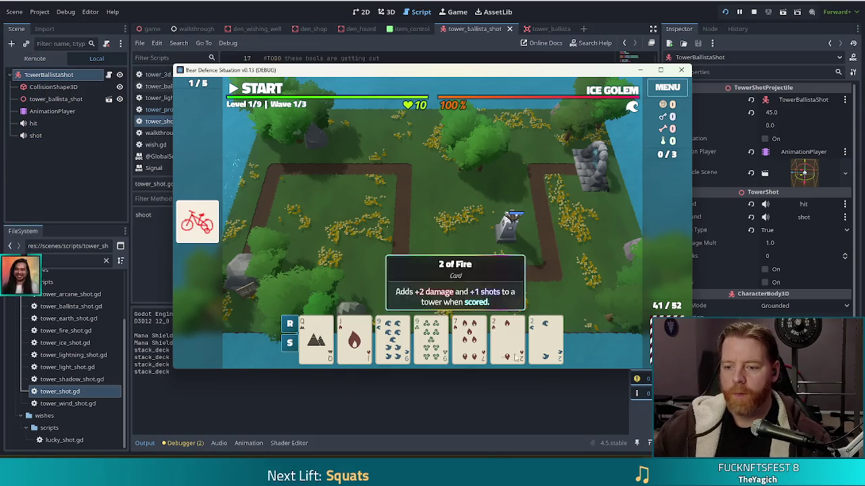
pyautogui.click(430, 338)
pyautogui.click(430, 338)
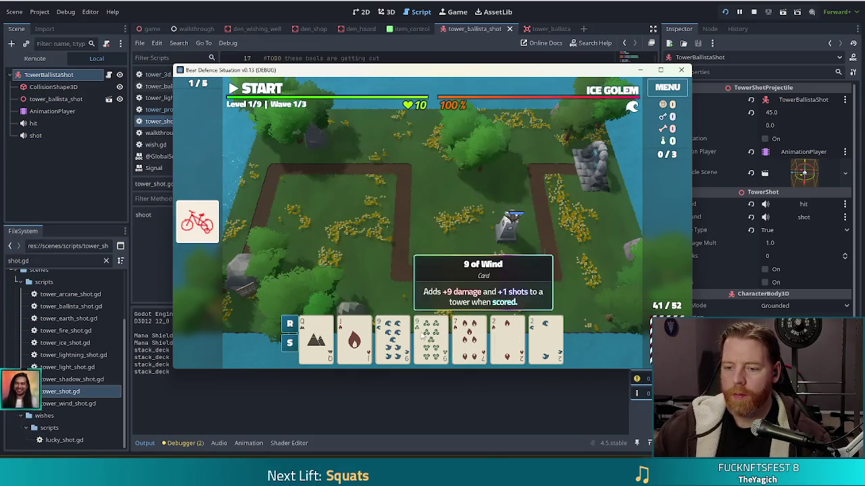
pyautogui.click(392, 338)
pyautogui.click(430, 338)
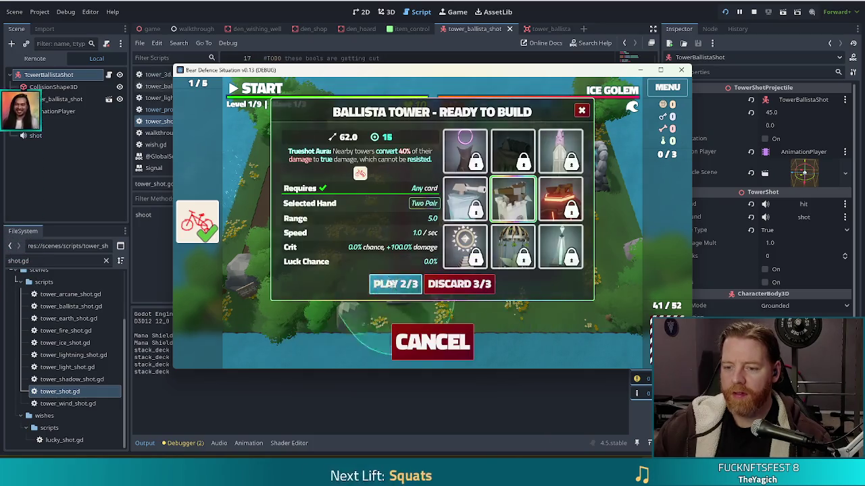
pyautogui.click(396, 284)
pyautogui.click(444, 232)
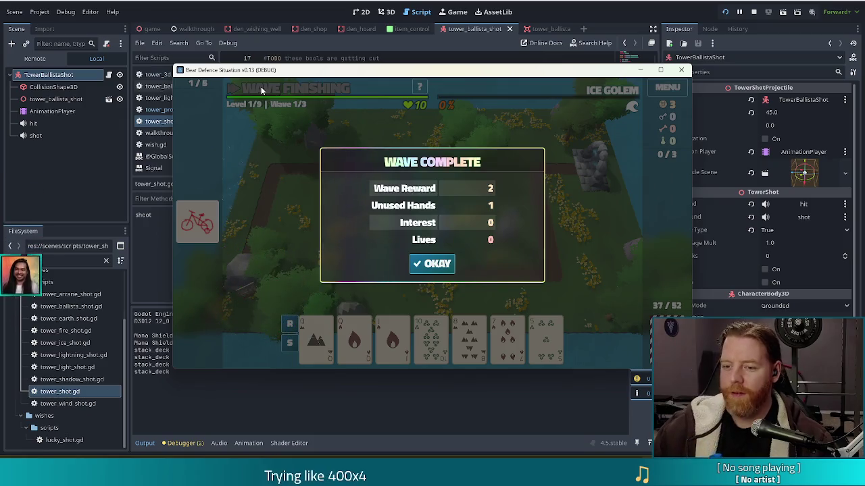
# Step: Dismiss the wave summary and discard the 8 of Earth, 7 of Fire and 5 of Wind
pyautogui.click(432, 263)
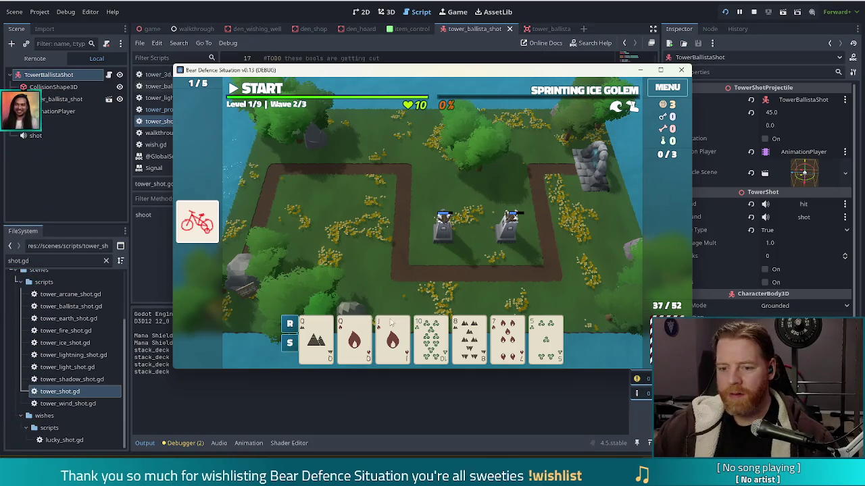
pyautogui.click(316, 338)
pyautogui.click(354, 338)
pyautogui.click(354, 341)
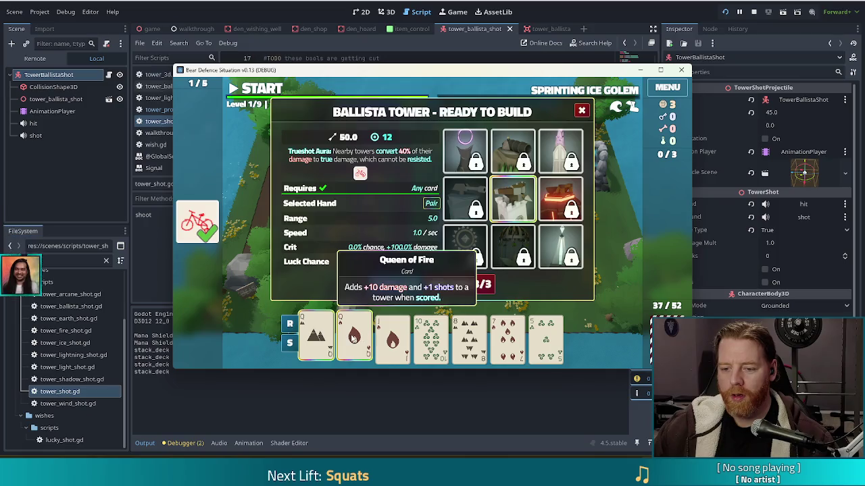
pyautogui.click(315, 341)
pyautogui.click(537, 341)
pyautogui.click(508, 341)
pyautogui.click(469, 341)
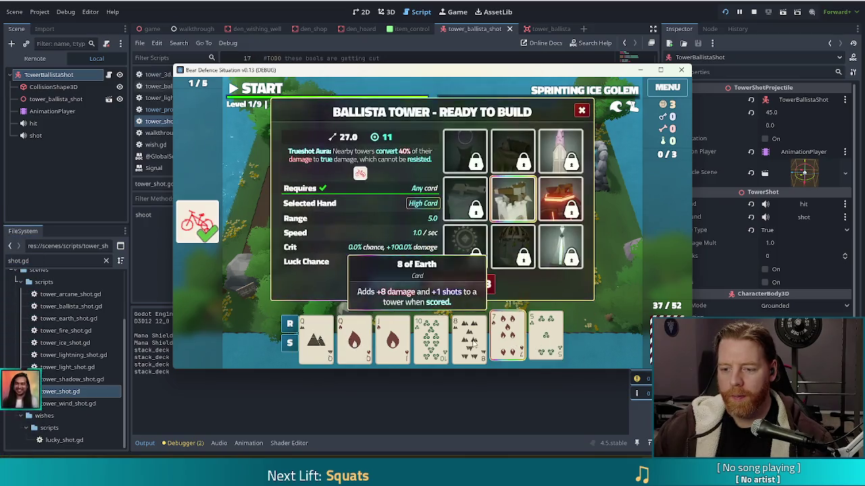
pyautogui.click(476, 286)
# Step: Play two pair Kings and Queens to place a third ballista left of the towers
pyautogui.click(315, 338)
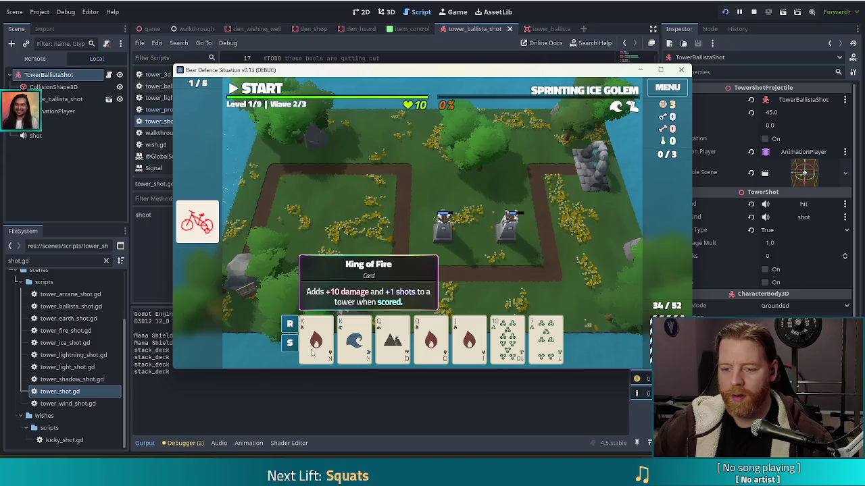
pyautogui.click(354, 337)
pyautogui.click(392, 338)
pyautogui.click(430, 338)
pyautogui.click(396, 287)
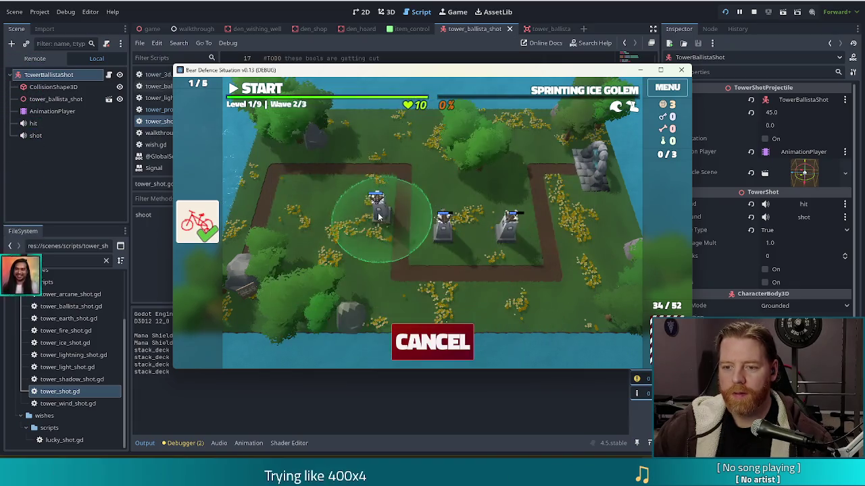
pyautogui.click(374, 203)
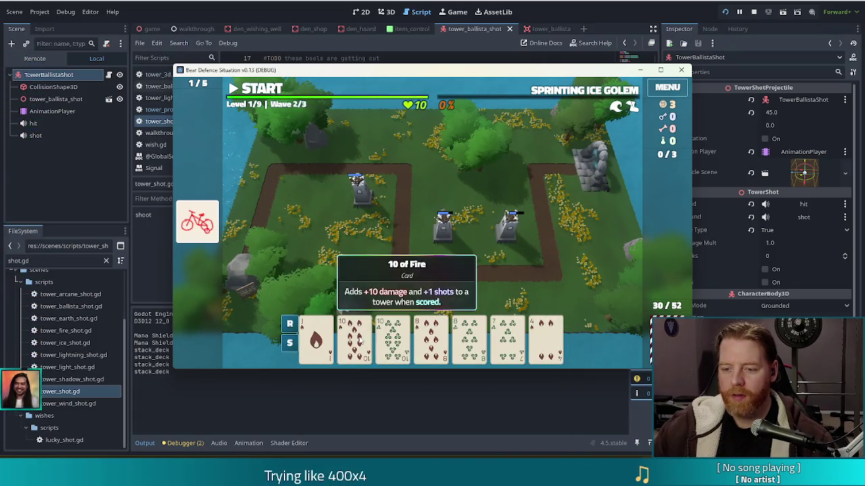
# Step: Play two pair 10s and 8s for a fourth ballista at far left, then clear the wave summary
pyautogui.click(354, 336)
pyautogui.click(392, 335)
pyautogui.click(430, 336)
pyautogui.click(466, 341)
pyautogui.click(397, 284)
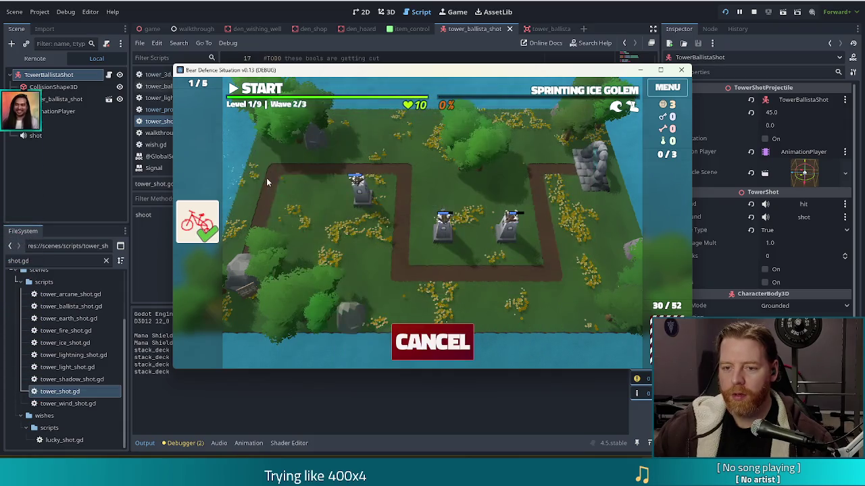
pyautogui.click(309, 206)
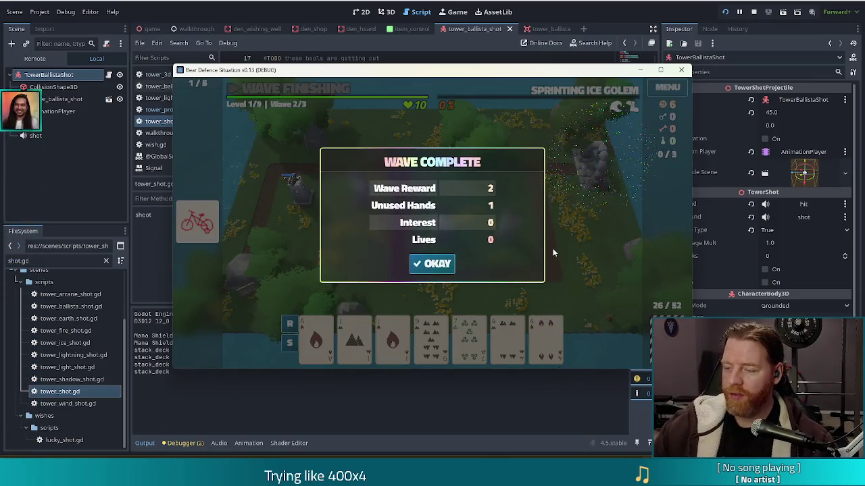
pyautogui.click(432, 264)
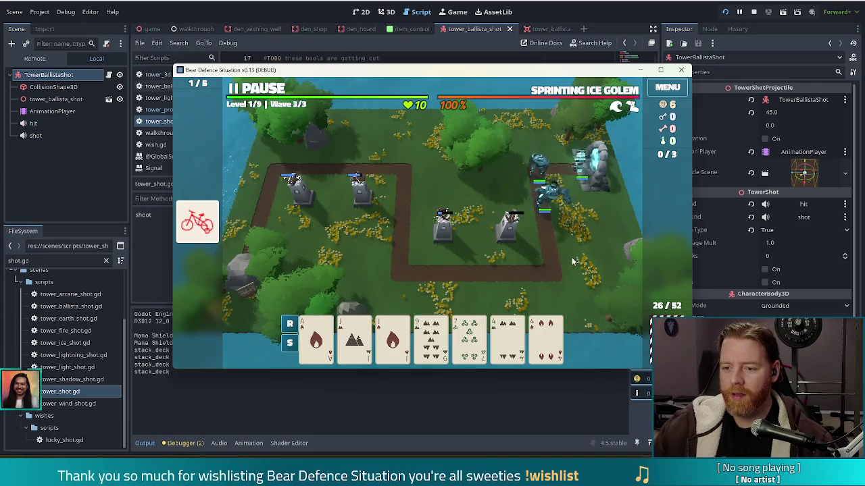
# Step: Place a fifth ballista below the left towers, clear wave 3, and open a ballista's upgrade panel
pyautogui.moveTo(494, 325)
pyautogui.click(394, 284)
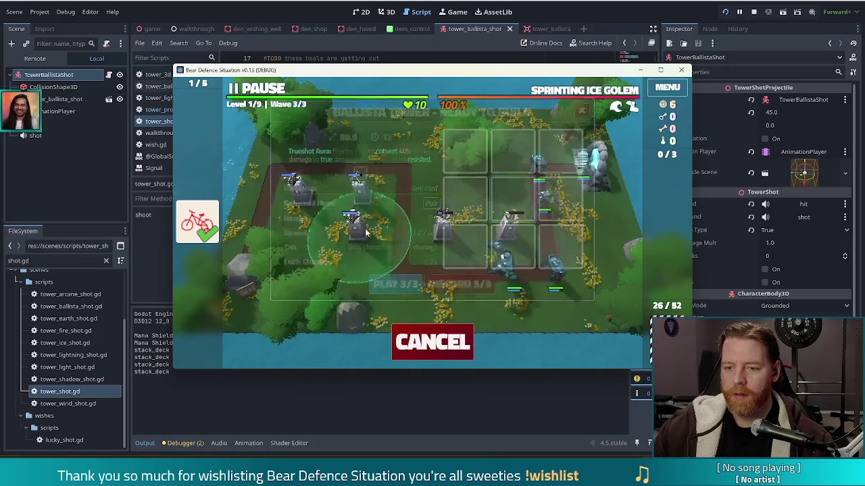
pyautogui.click(391, 186)
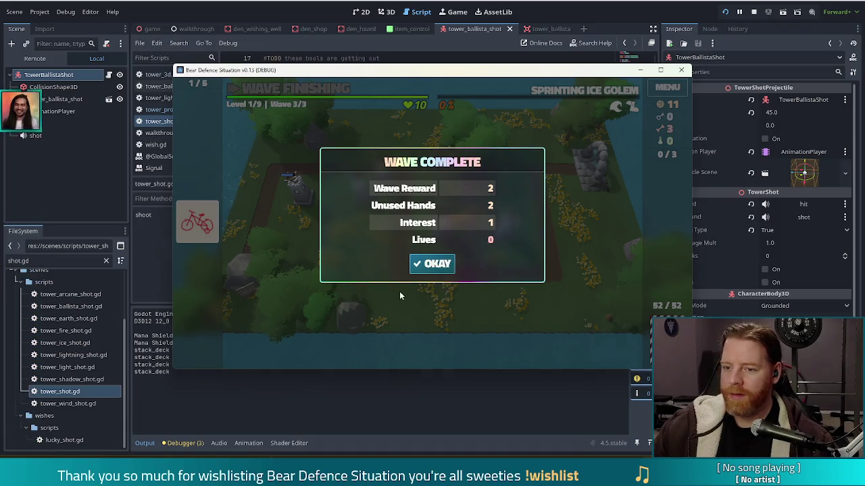
pyautogui.click(432, 264)
pyautogui.click(360, 219)
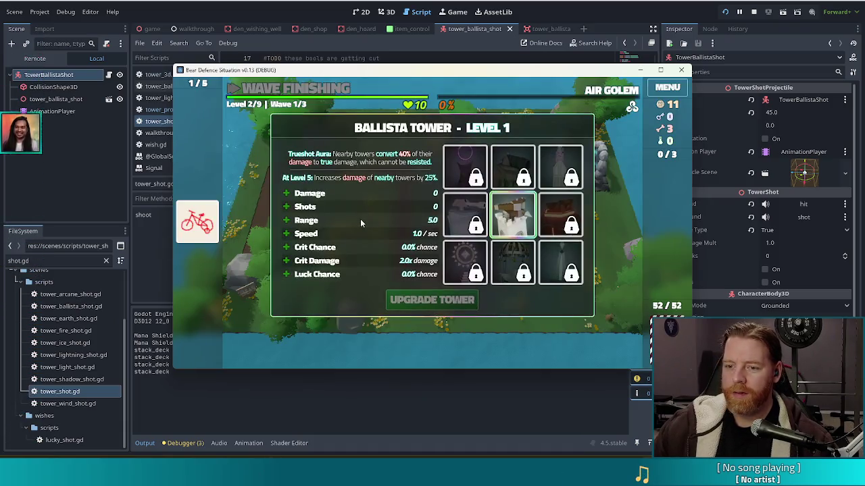
# Step: Choose the ballista's Shots upgrade, then take the Hoarder wish from the wishing well
pyautogui.click(312, 208)
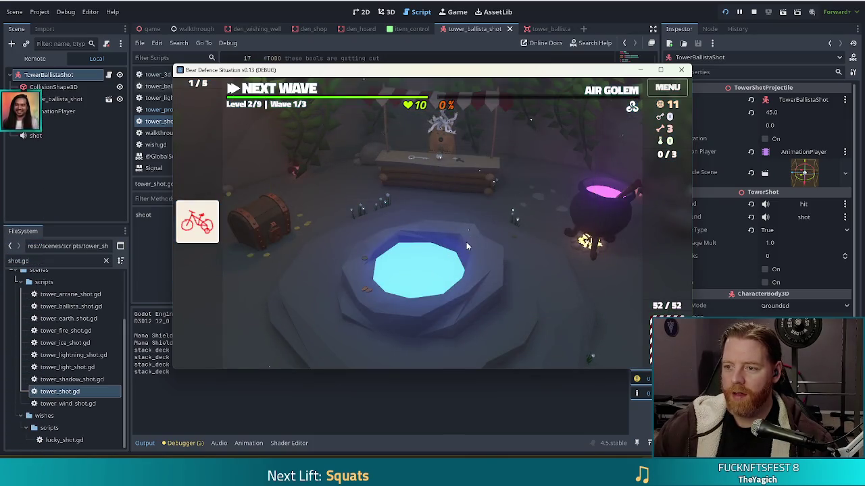
pyautogui.click(466, 241)
pyautogui.click(519, 265)
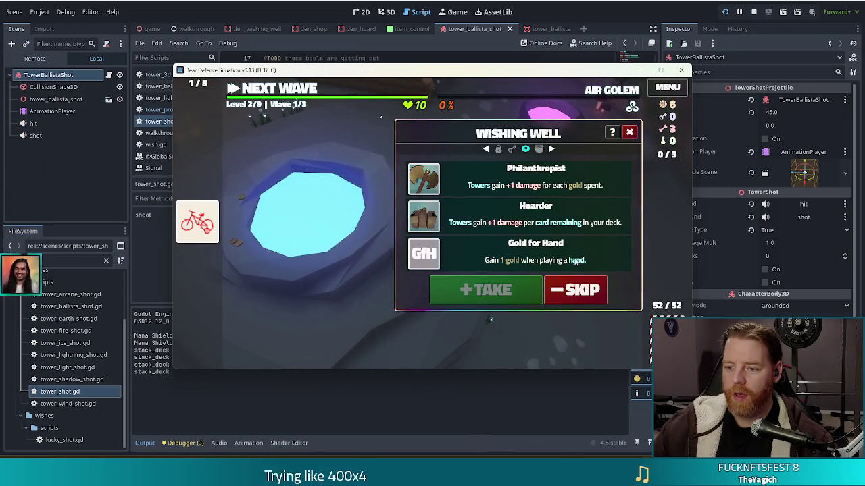
pyautogui.click(492, 209)
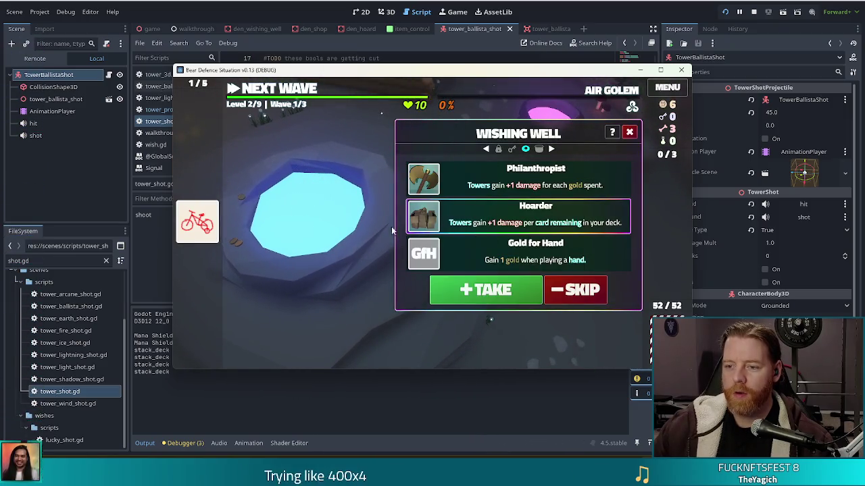
pyautogui.click(480, 290)
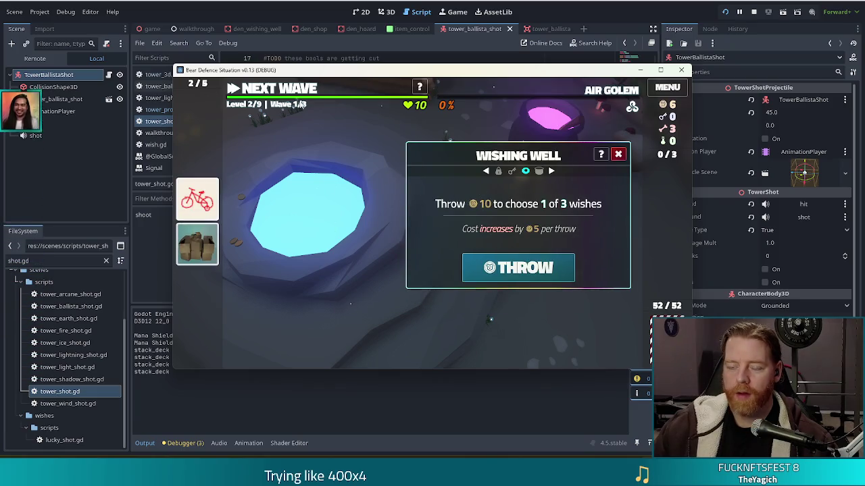
pyautogui.press('Escape')
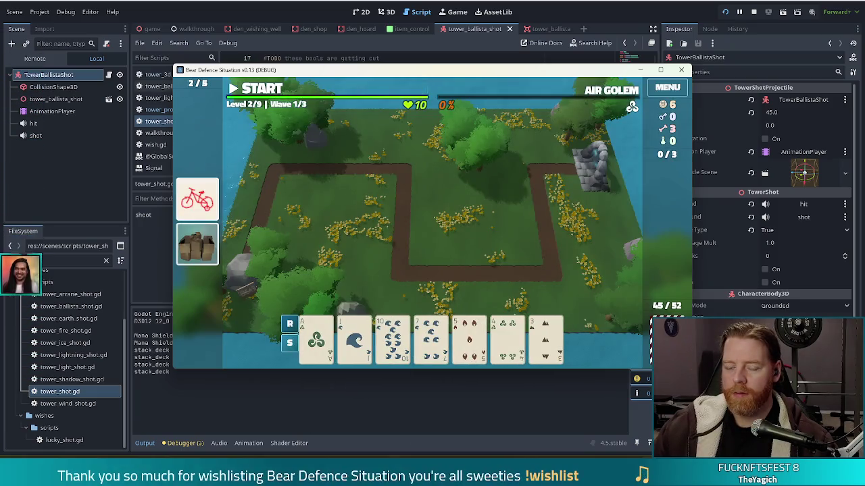
# Step: Discard two sets of unwanted cards and draw replacements
pyautogui.click(471, 340)
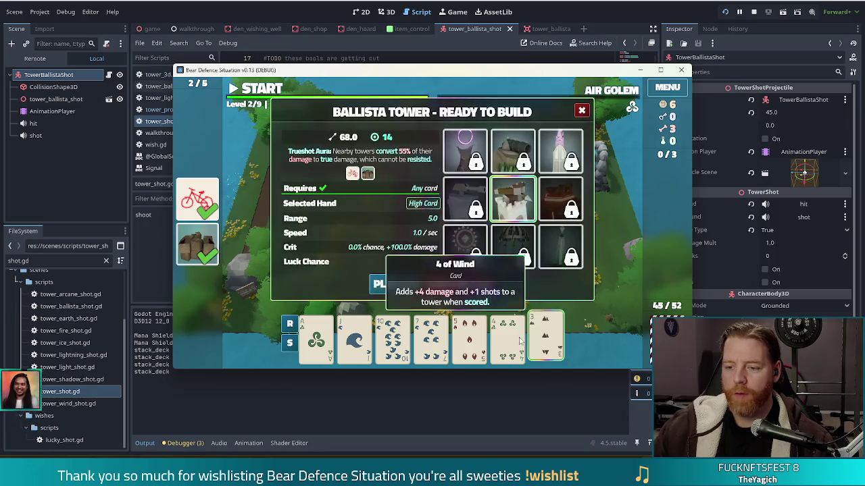
pyautogui.click(477, 285)
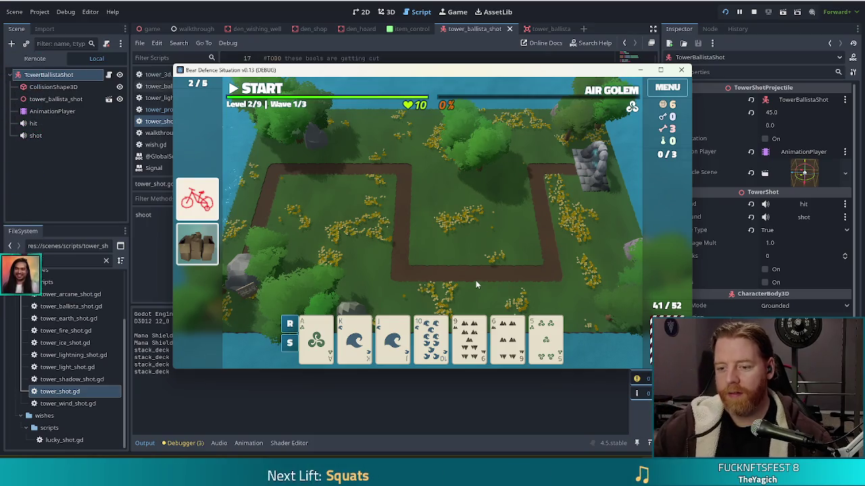
pyautogui.click(508, 338)
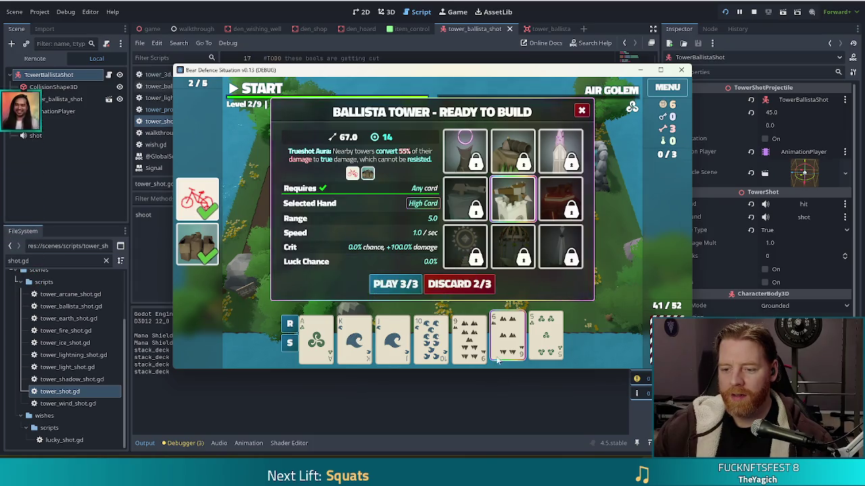
pyautogui.click(478, 286)
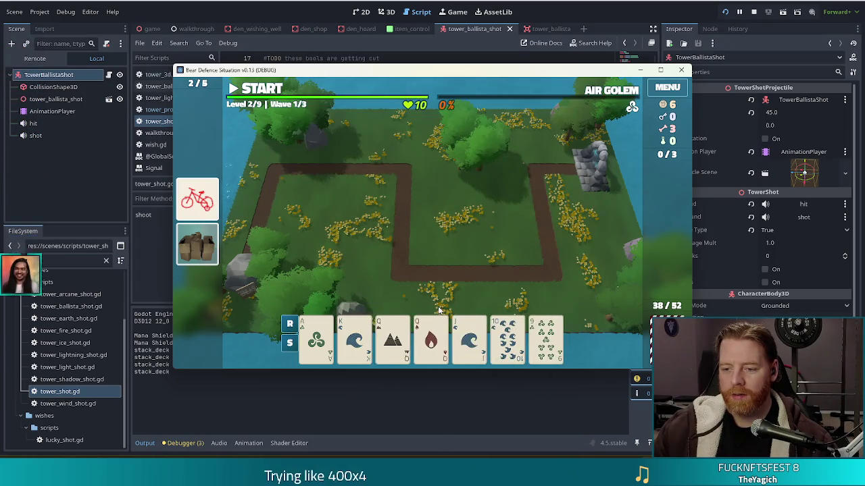
# Step: Play the ace-to-ten straight and place the ballista tower inside the path loop, then inspect it
pyautogui.click(342, 339)
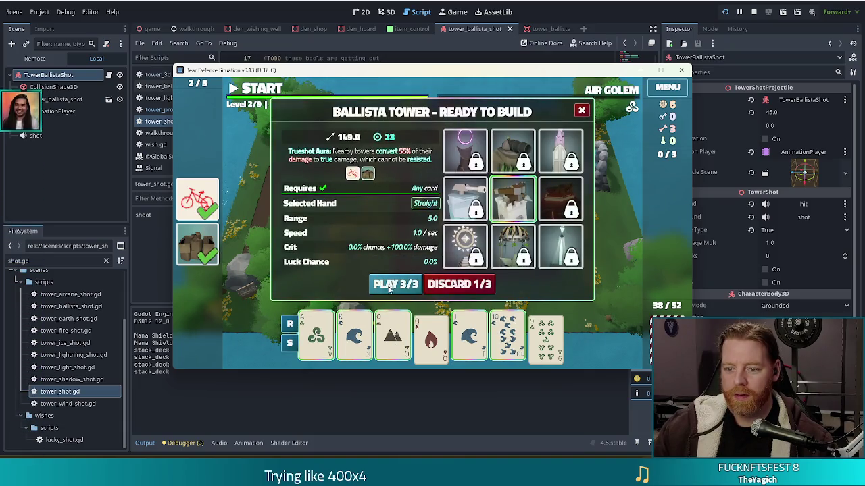
pyautogui.click(400, 285)
pyautogui.click(501, 222)
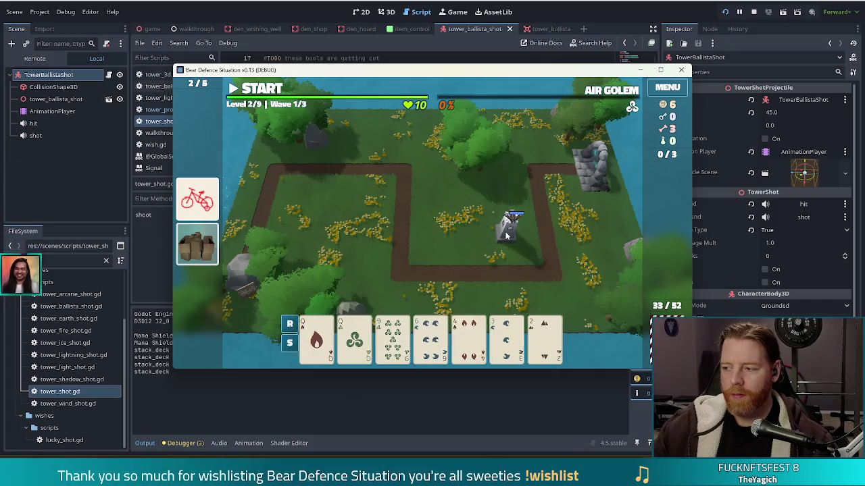
pyautogui.moveTo(618, 91)
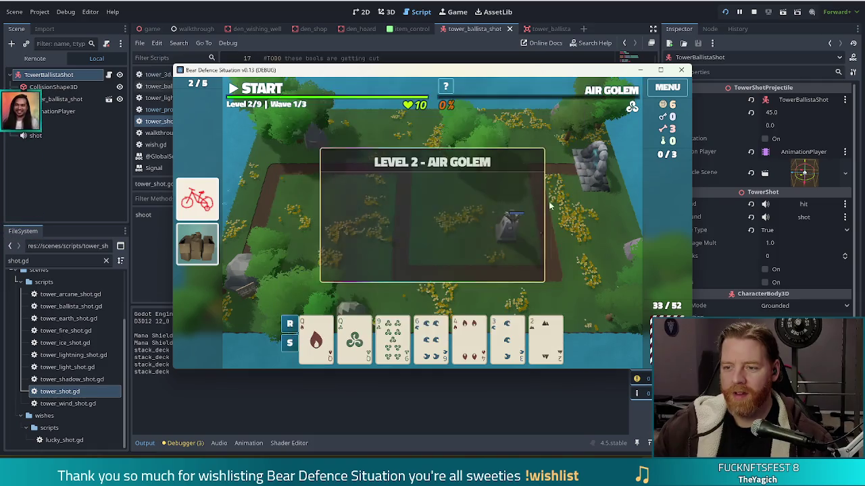
pyautogui.click(498, 230)
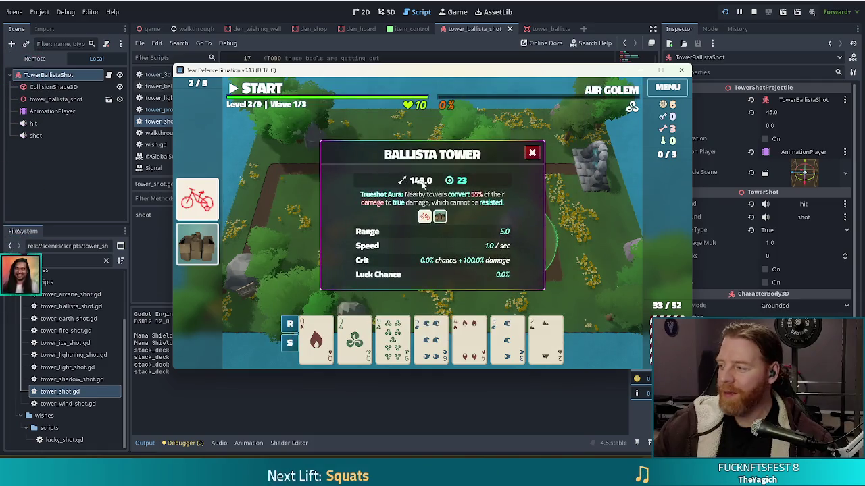
# Step: Close the tower info and discard the 6 of Water for a new card
pyautogui.click(532, 153)
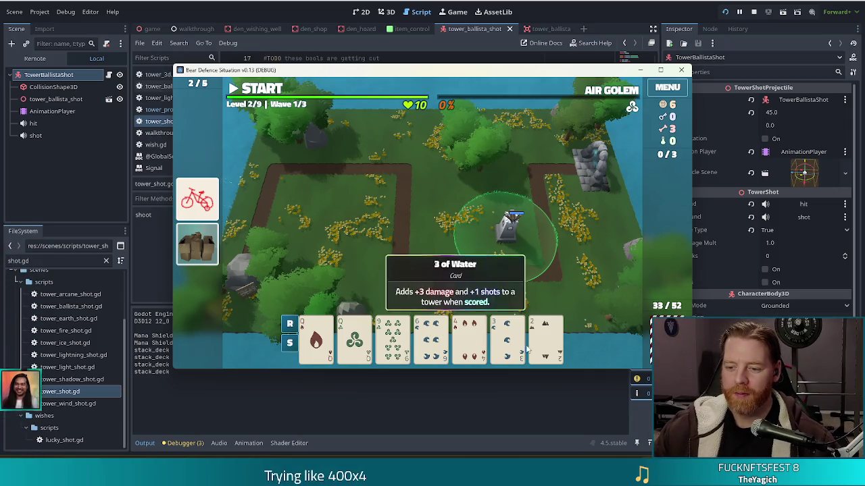
pyautogui.click(431, 342)
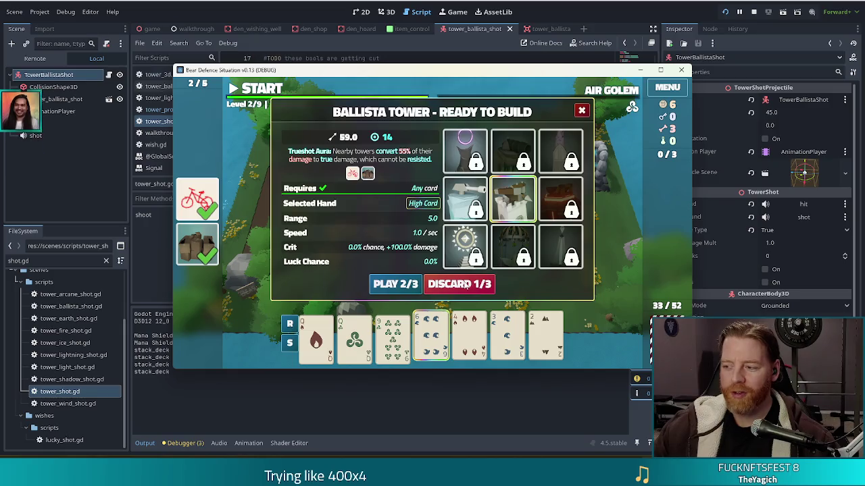
pyautogui.click(460, 284)
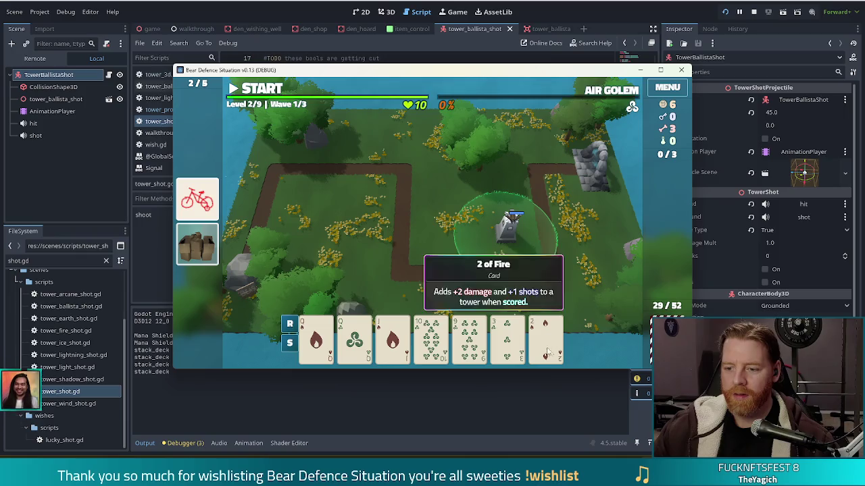
# Step: Play the pair of Queens to place a second ballista tower on the map
pyautogui.click(507, 338)
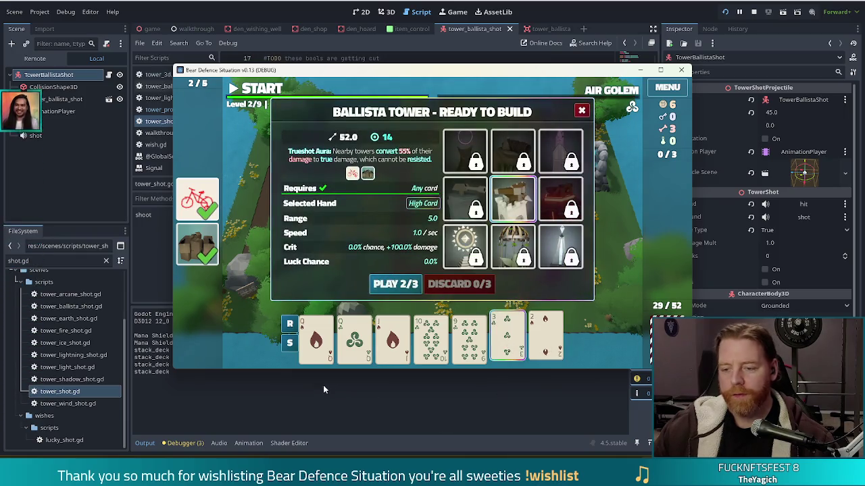
pyautogui.rightClick(316, 341)
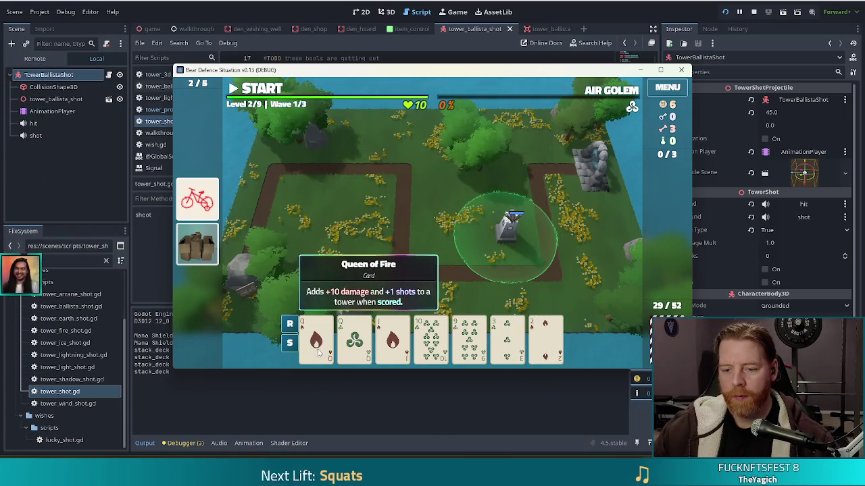
pyautogui.click(317, 342)
pyautogui.click(354, 341)
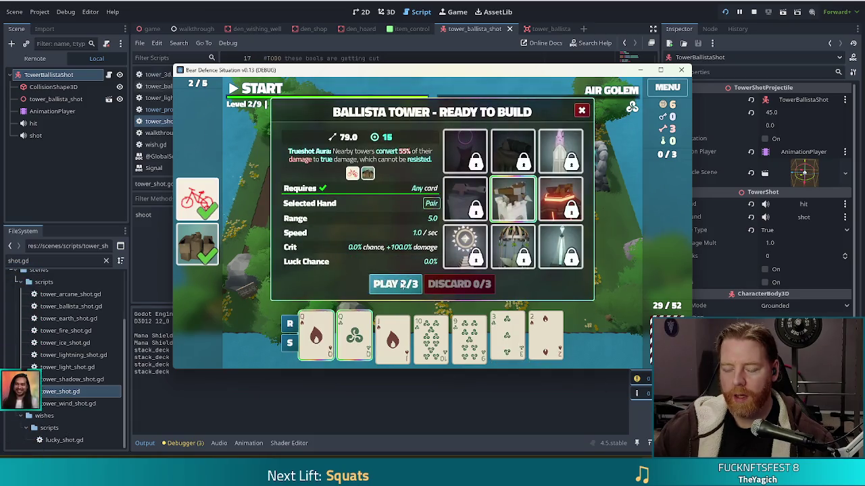
pyautogui.click(402, 284)
pyautogui.click(440, 234)
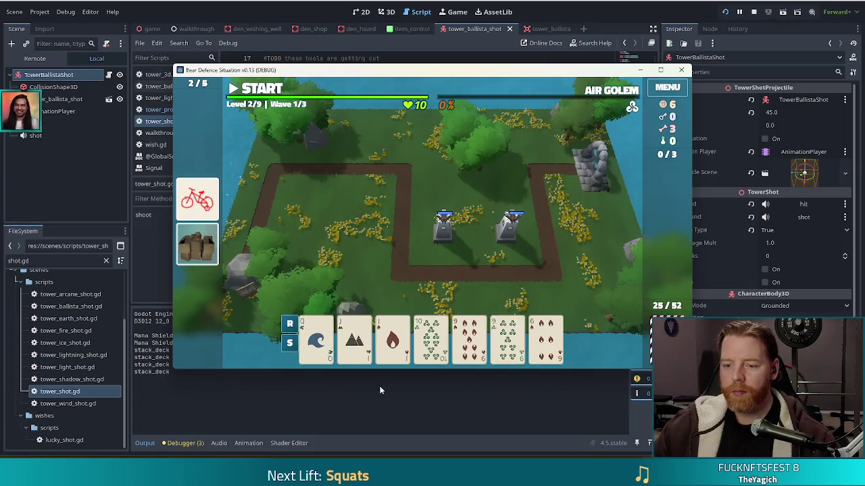
# Step: Play the pair of 9s for a third ballista inside the loop, and start wave 1
pyautogui.click(508, 338)
pyautogui.click(469, 337)
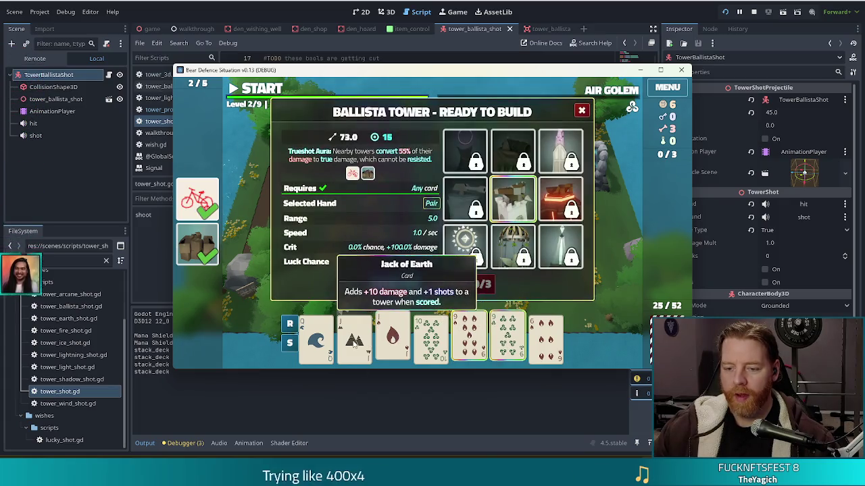
pyautogui.click(400, 284)
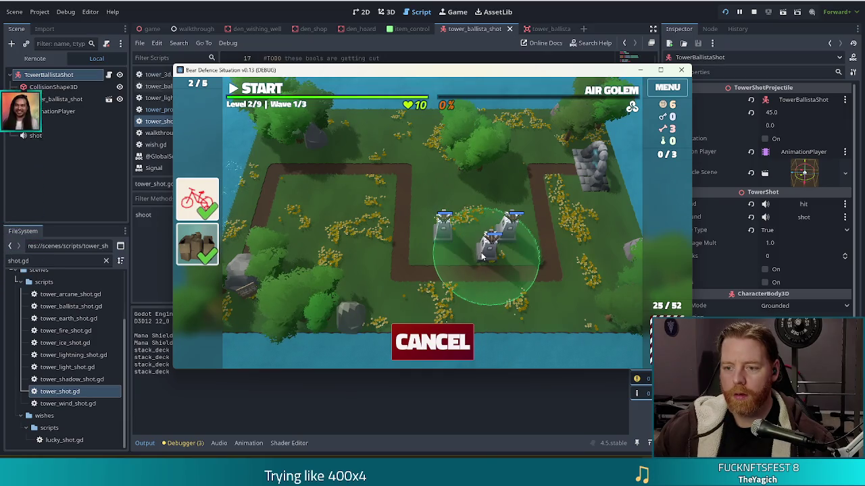
pyautogui.click(461, 250)
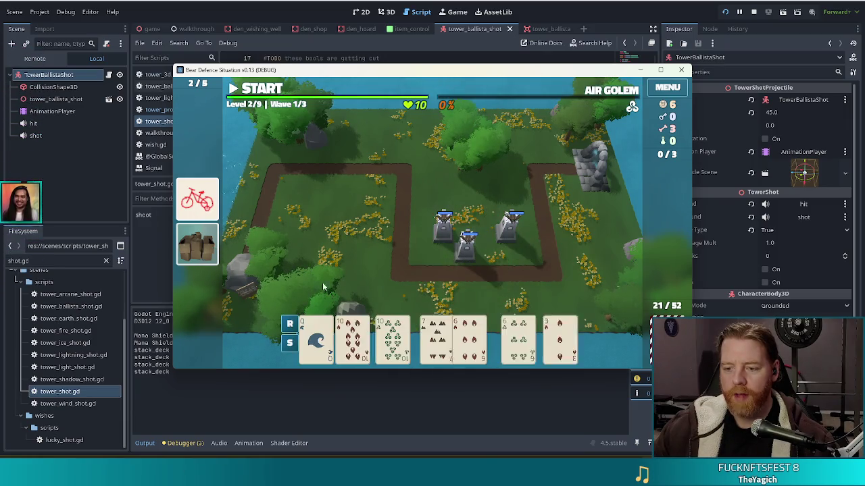
pyautogui.click(260, 91)
pyautogui.moveTo(207, 203)
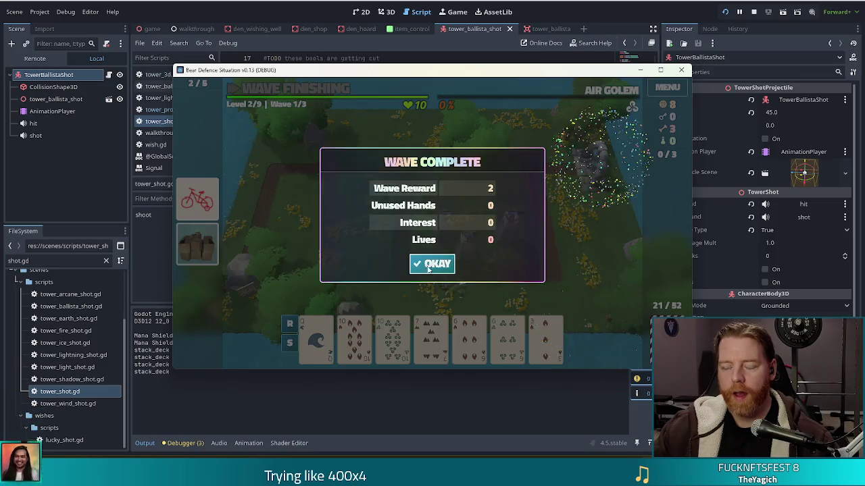
# Step: Dismiss the Wave Complete summary after the three ballistas clear wave 1
pyautogui.click(455, 261)
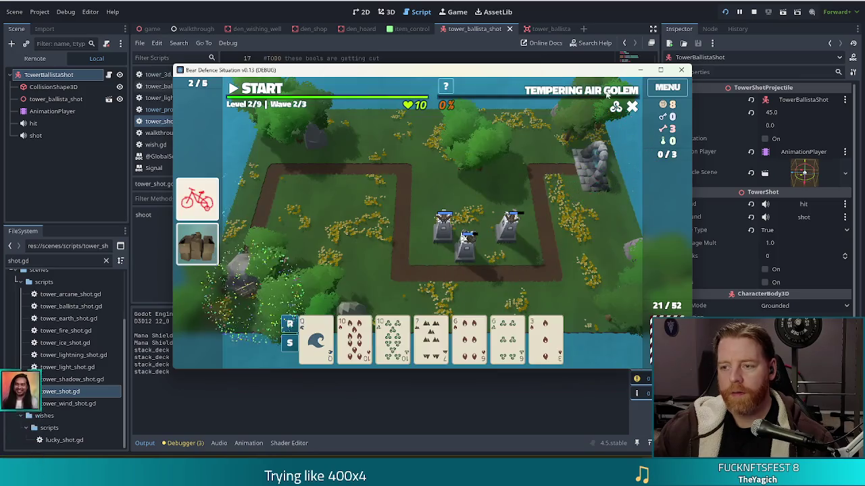
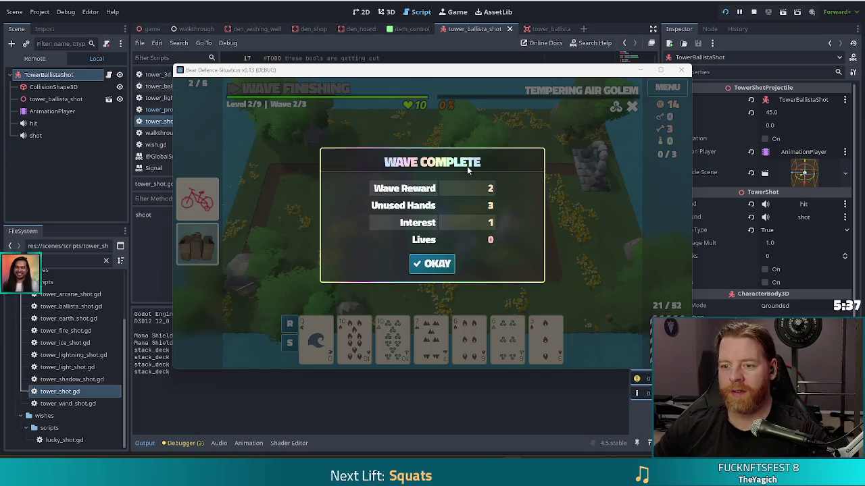
# Step: Dismiss the Wave Complete results with OKAY and open the game's Settings panel with its volume sliders
pyautogui.click(435, 263)
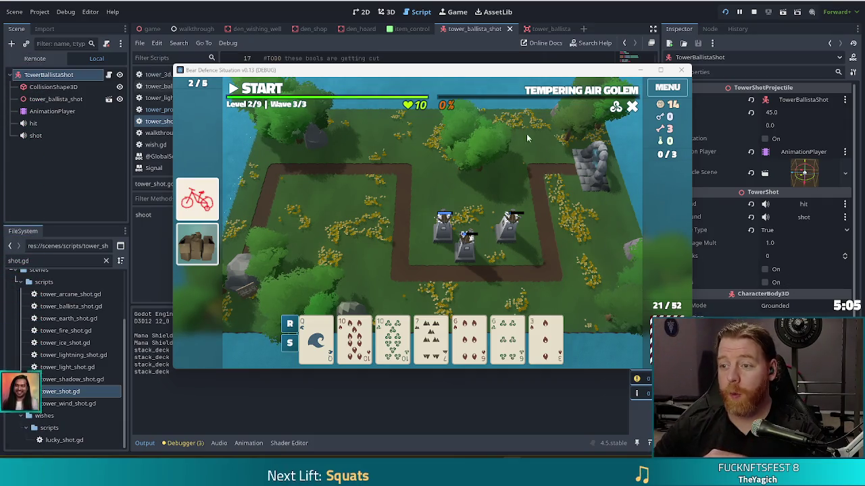
pyautogui.press('Escape')
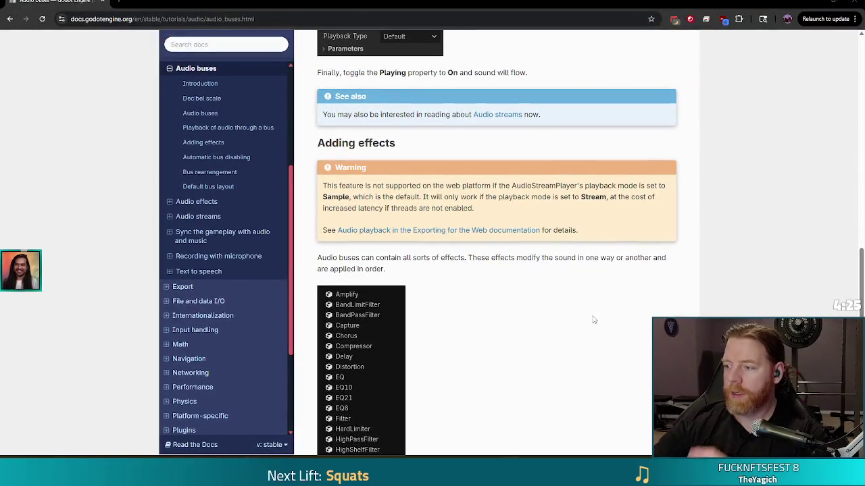
# Step: Read down the Audio buses docs page to the effects list, then minimize Chrome to return to the game
pyautogui.scroll(-2, 530, 285)
pyautogui.scroll(-3, 531, 285)
pyautogui.scroll(-2, 529, 223)
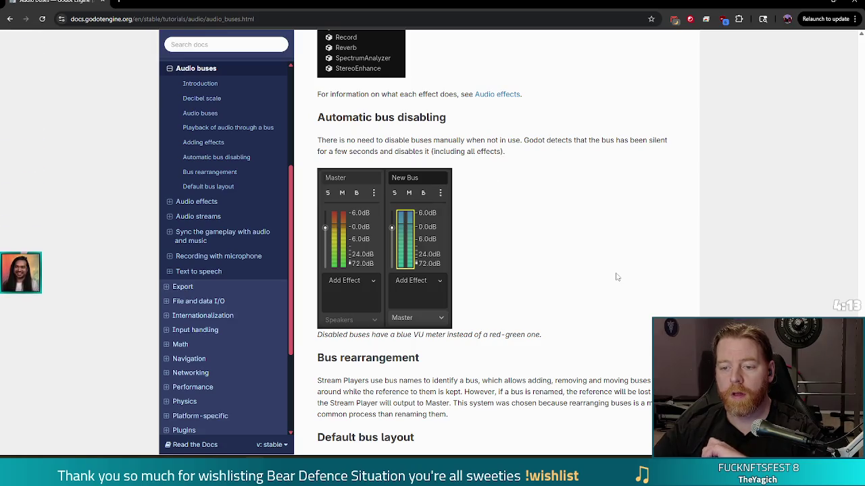
pyautogui.scroll(-3, 579, 320)
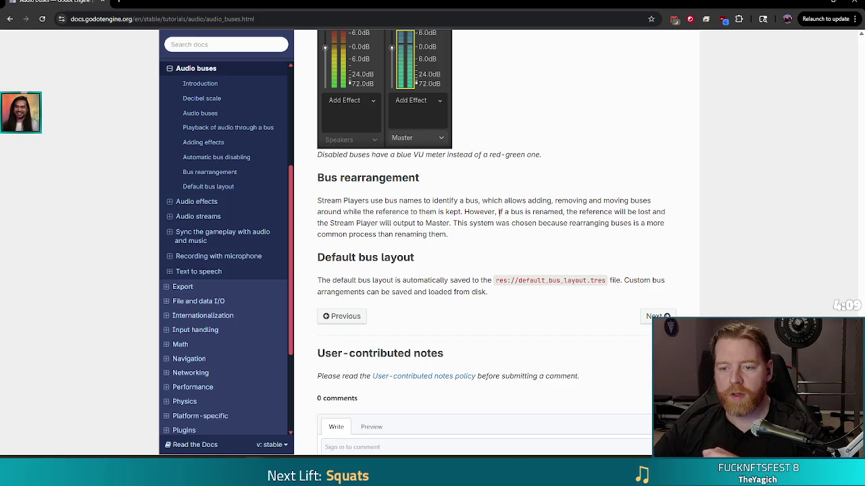
pyautogui.scroll(-2, 472, 326)
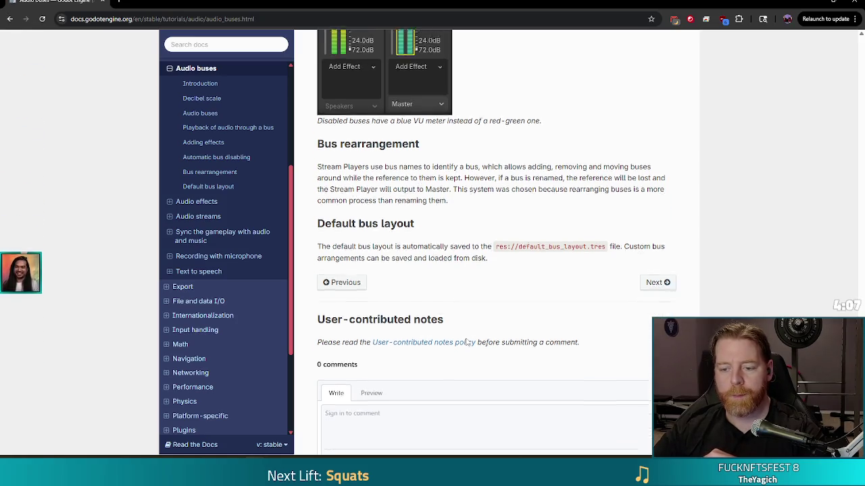
pyautogui.scroll(6, 471, 326)
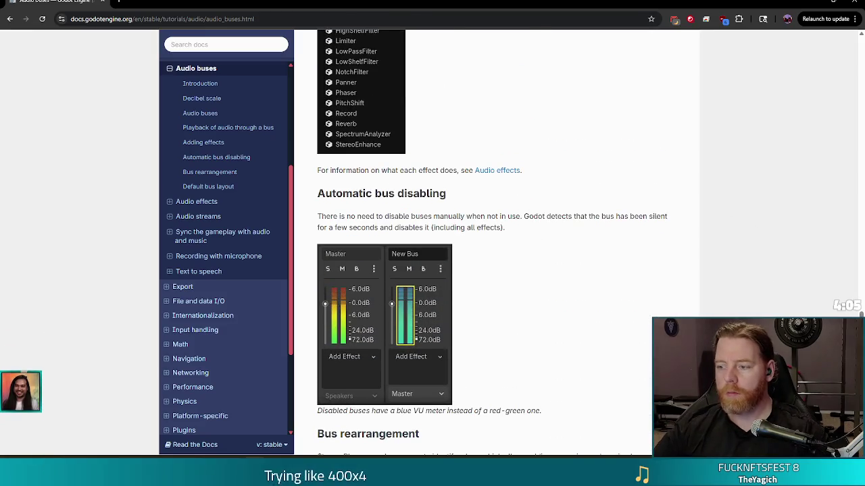
pyautogui.moveTo(861, 314); pyautogui.dragTo(847, 47)
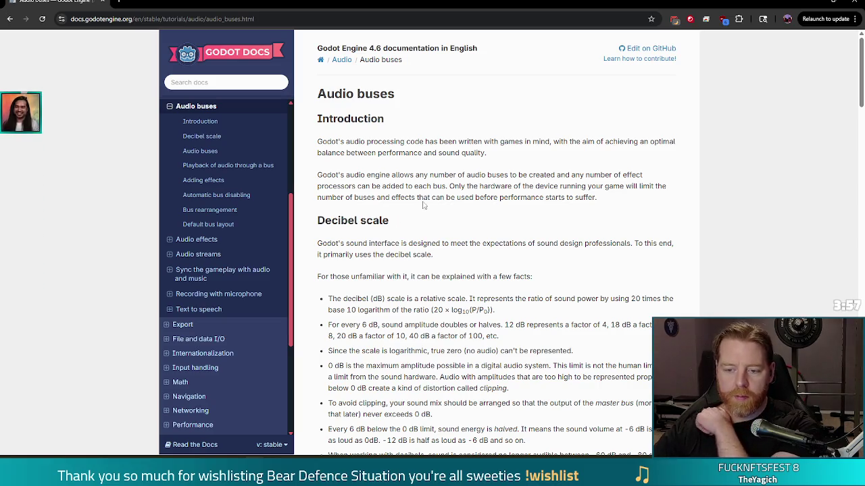
pyautogui.scroll(-2, 425, 200)
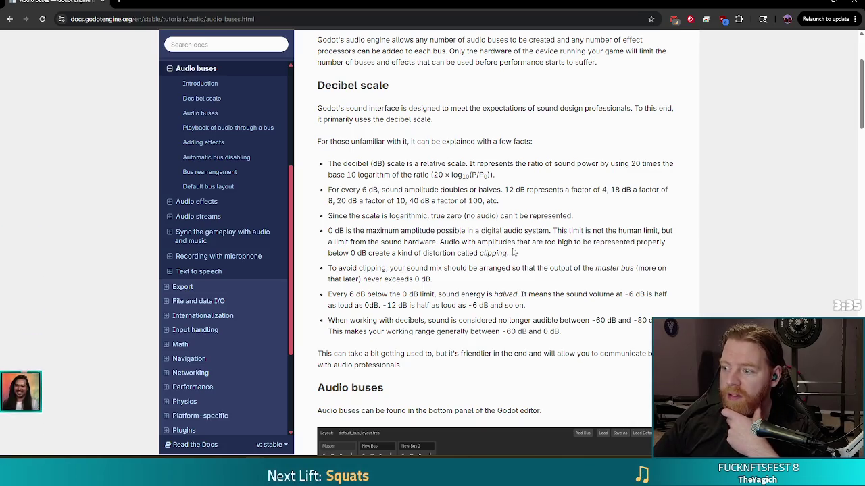
pyautogui.click(816, 4)
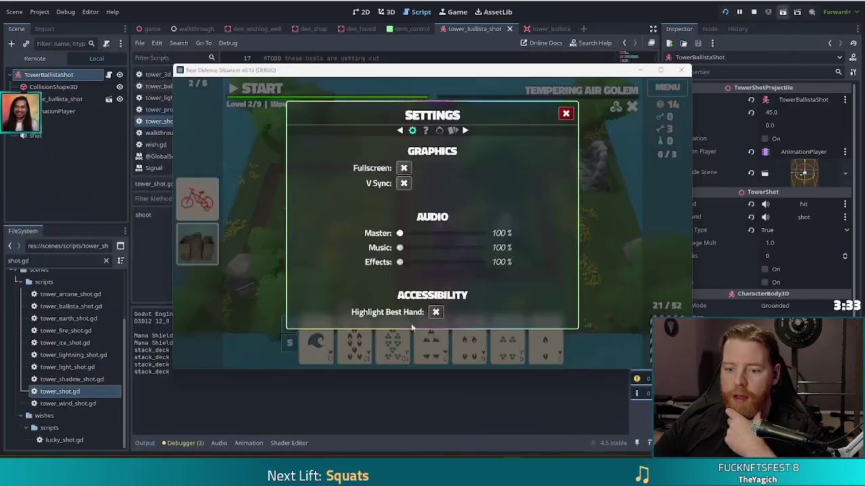
# Step: Show the default_bus_layout.tres Audio panel and bring the editor in front of the running game
pyautogui.click(215, 446)
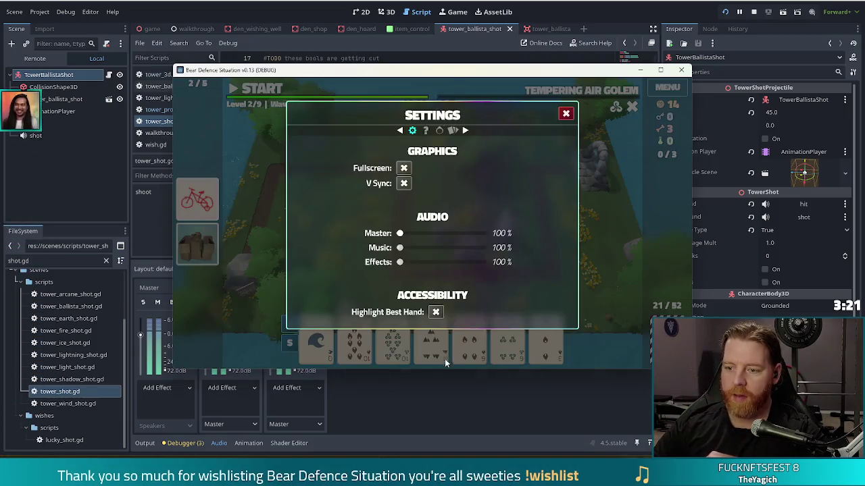
pyautogui.click(358, 3)
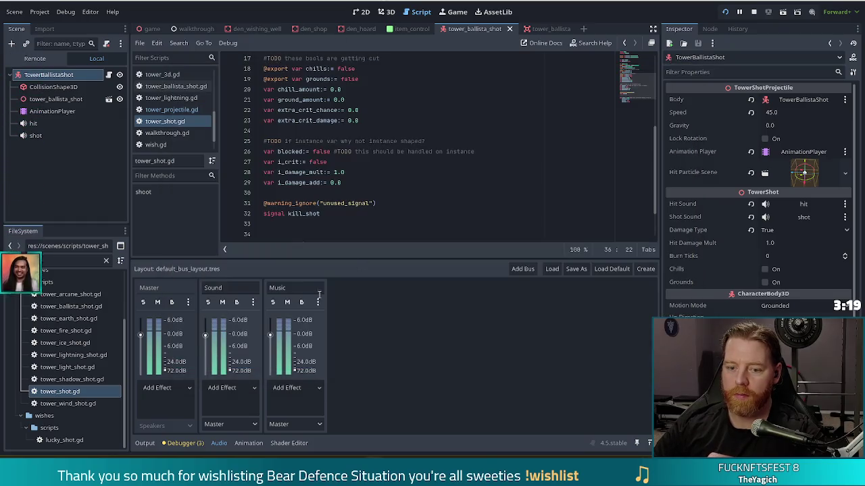
pyautogui.moveTo(202, 337)
pyautogui.moveTo(141, 336); pyautogui.dragTo(138, 368)
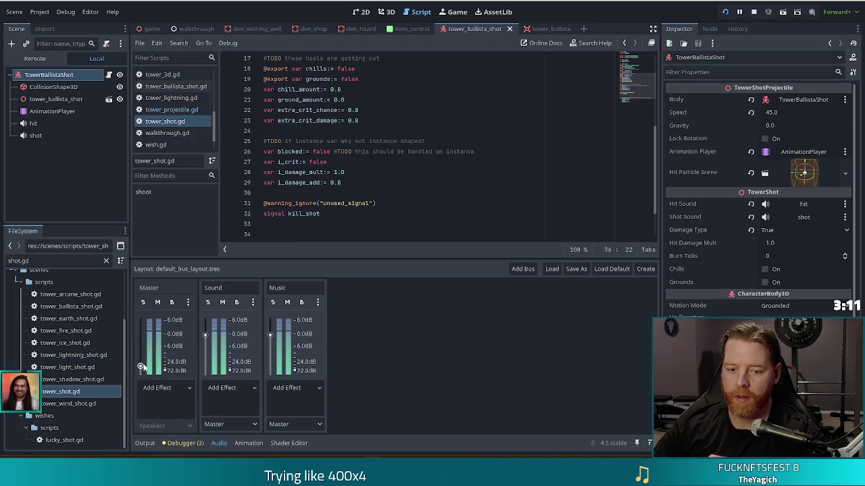
pyautogui.moveTo(141, 343); pyautogui.dragTo(141, 338)
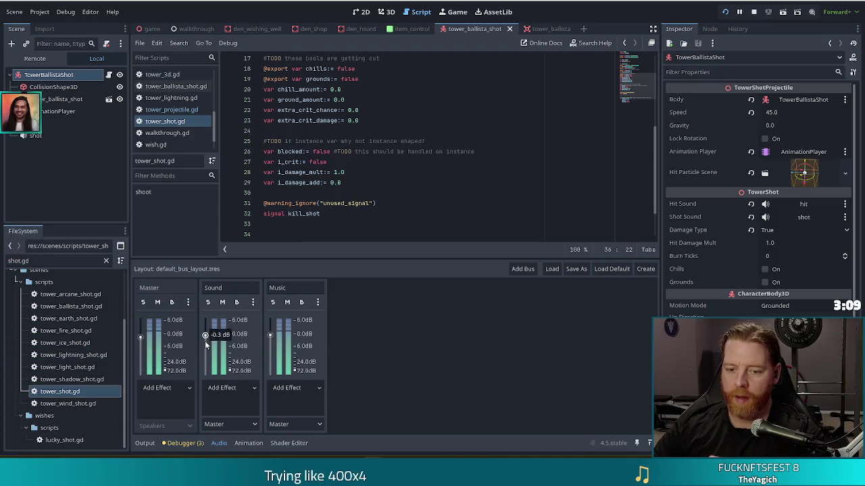
pyautogui.moveTo(209, 360); pyautogui.dragTo(212, 336)
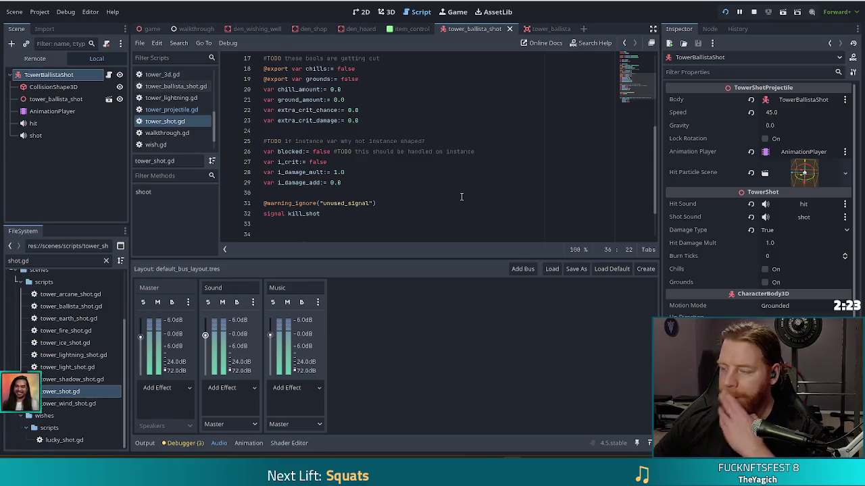
pyautogui.click(387, 174)
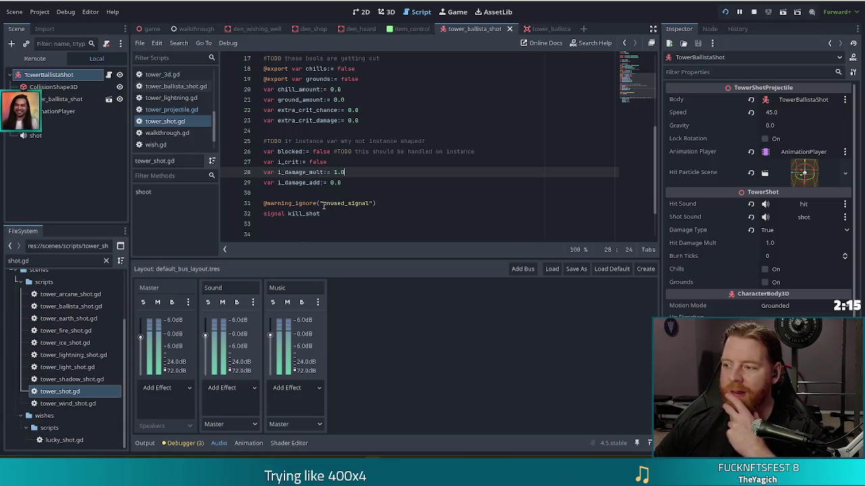
pyautogui.moveTo(317, 202)
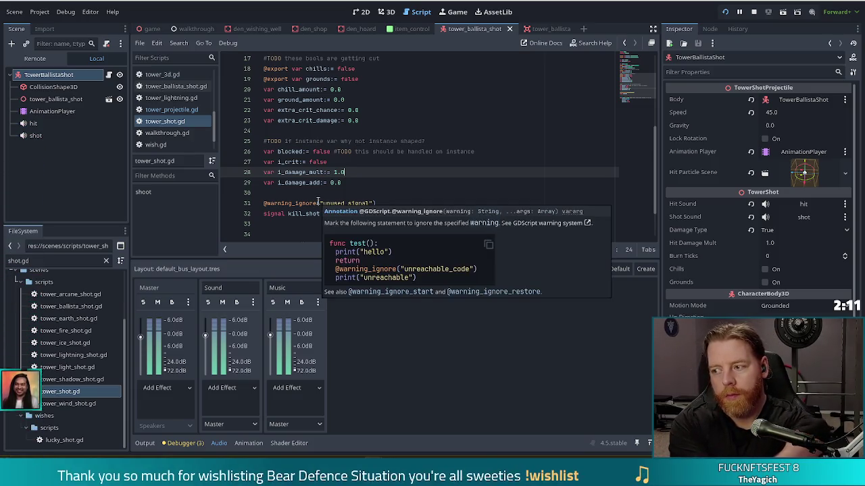
pyautogui.click(352, 191)
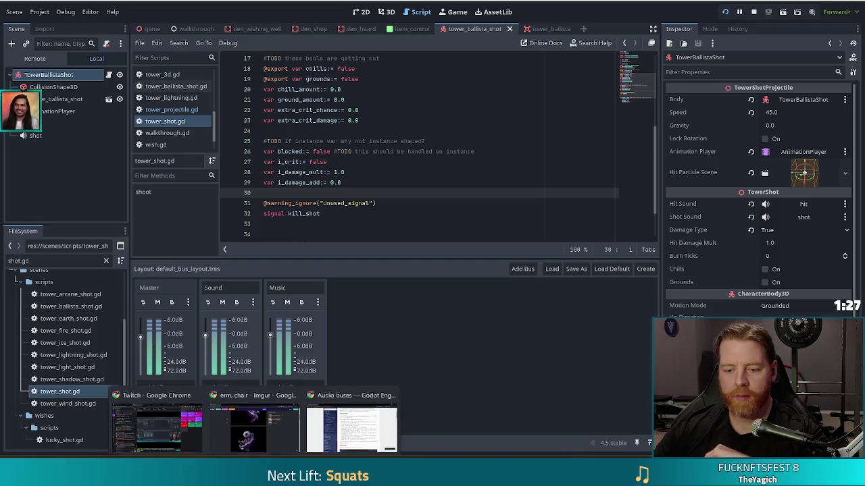
pyautogui.click(347, 445)
# Step: Open the 'Sync the gameplay with audio and music' docs page and read its Introduction
pyautogui.scroll(2, 453, 212)
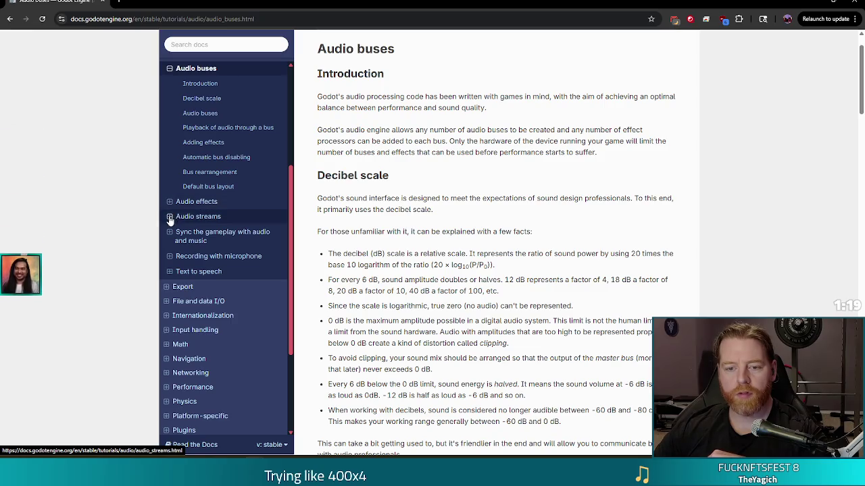
pyautogui.click(235, 233)
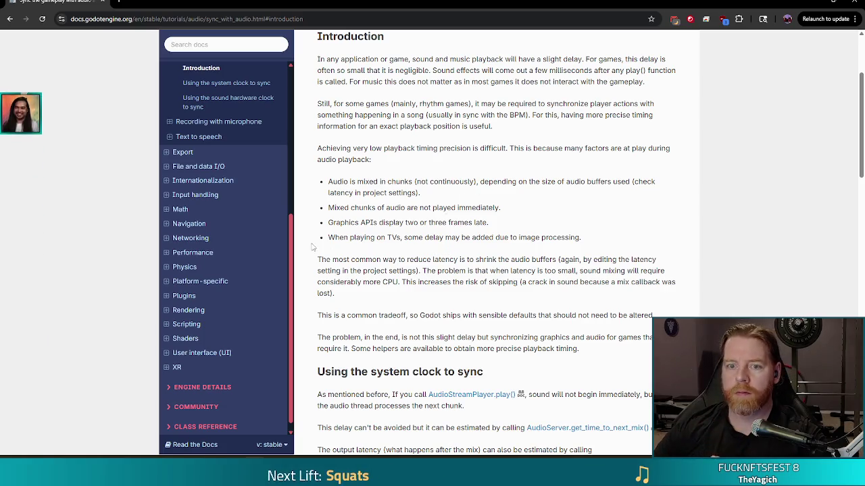
pyautogui.click(263, 17)
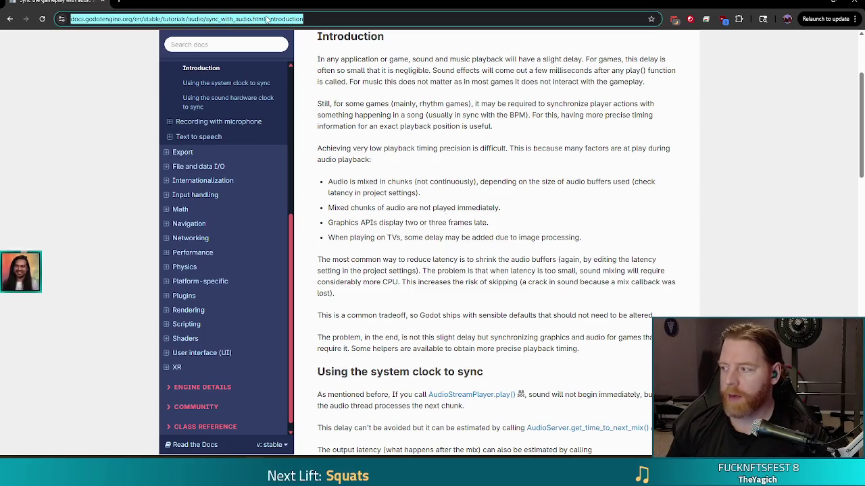
# Step: Search DuckDuckGo for 'godot set volume of audio bus', then switch back to the Godot editor
pyautogui.write('godot s')
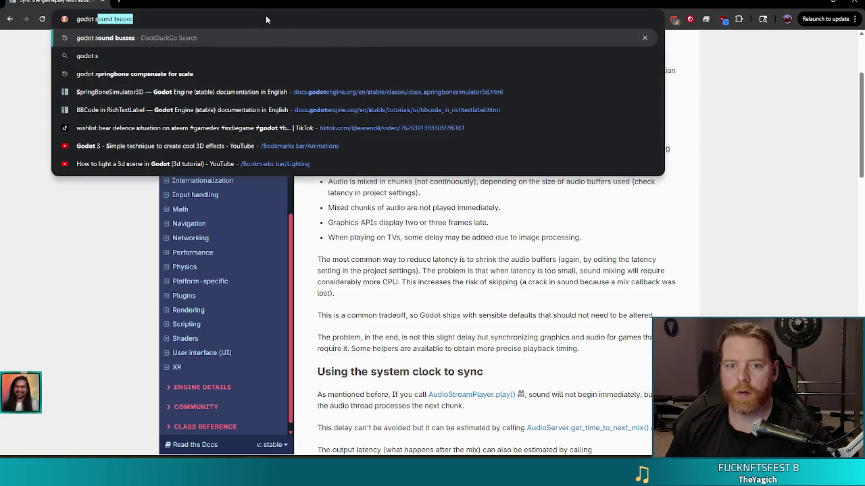
pyautogui.write('et volum')
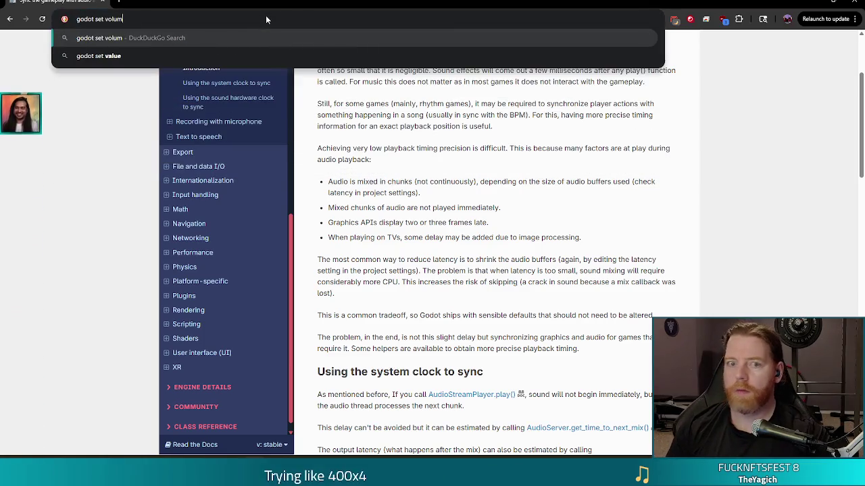
pyautogui.write('e of audio bus')
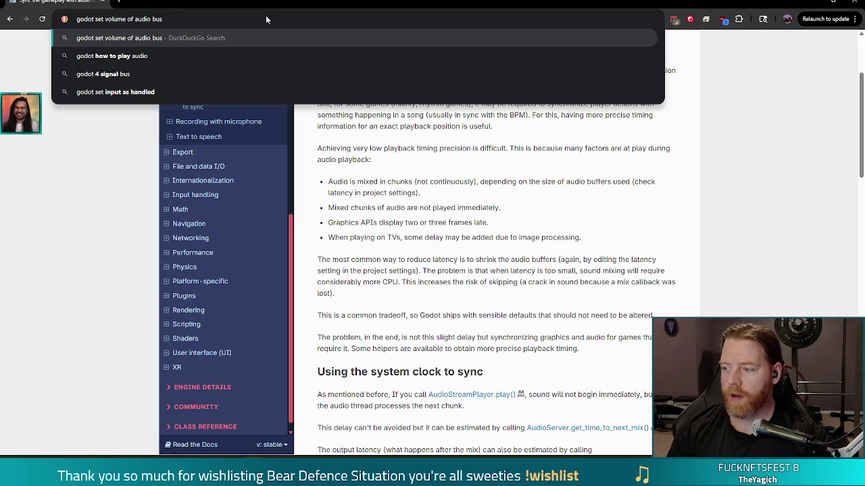
pyautogui.press('Return')
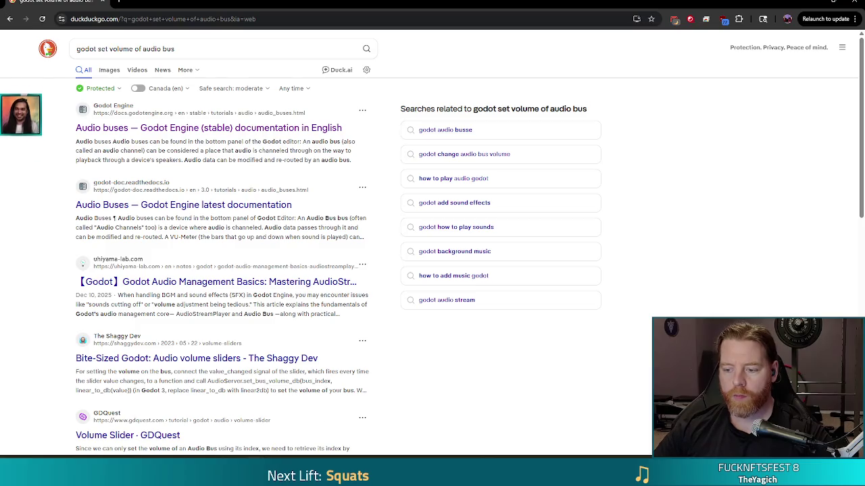
pyautogui.hotkey('alt', 'Tab')
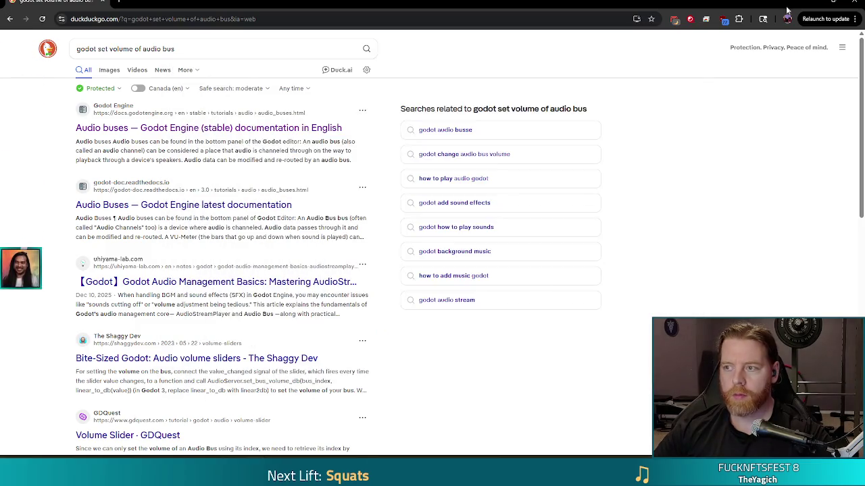
pyautogui.hotkey('alt', 'Tab')
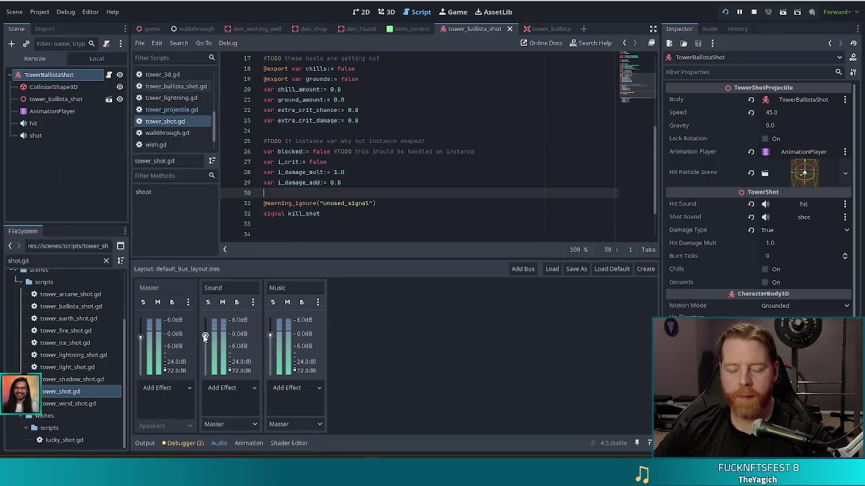
# Step: Look over the Master, Sound and Music buses in the Godot editor's Audio panel
pyautogui.moveTo(205, 336)
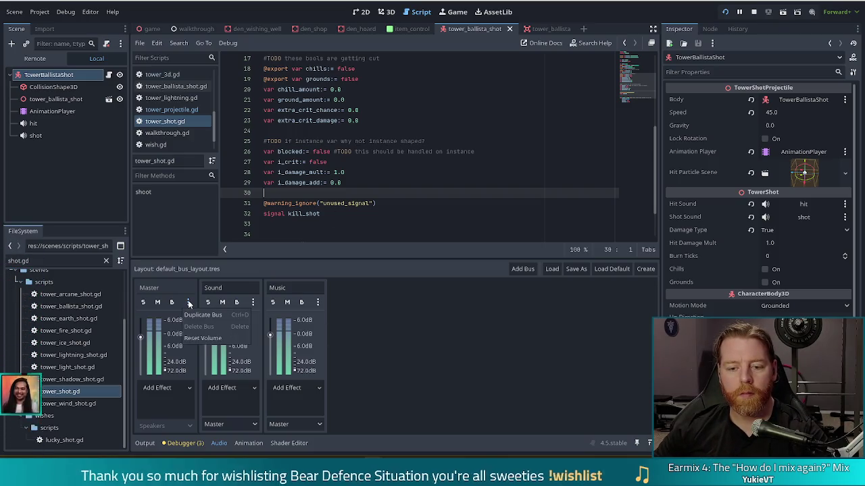
# Step: Check the Sound bus's options without changing anything, then return to the Chrome search results
pyautogui.click(253, 303)
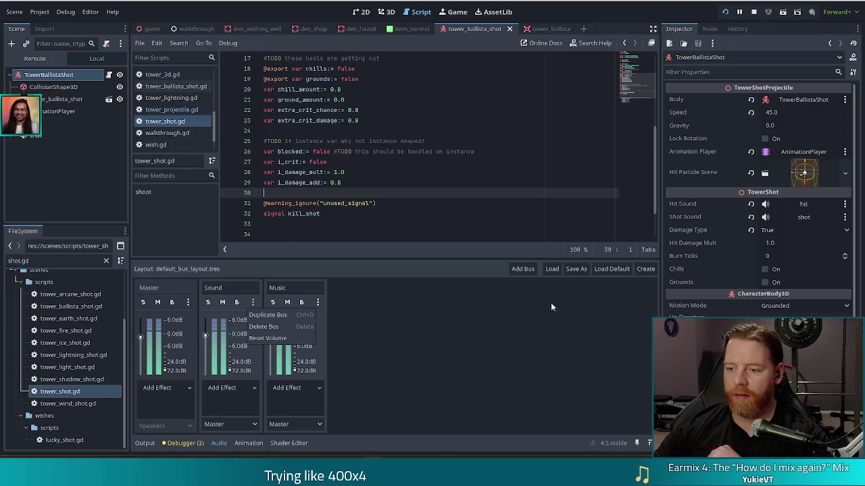
pyautogui.click(571, 291)
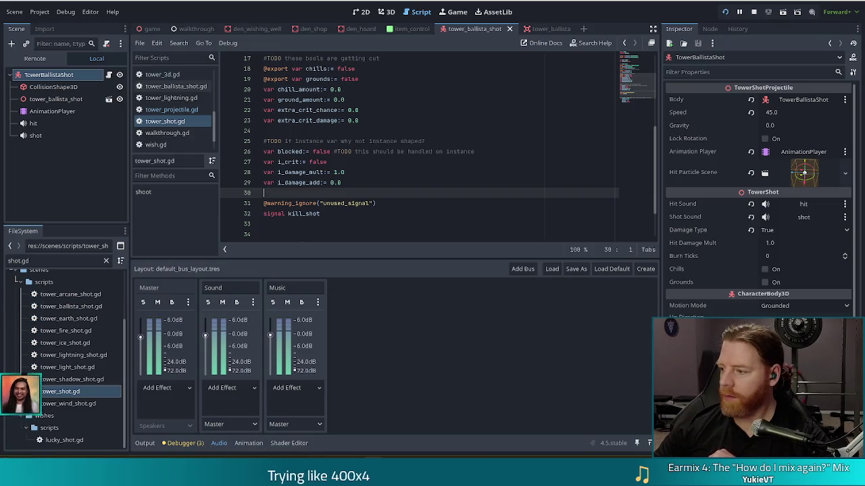
pyautogui.moveTo(255, 472)
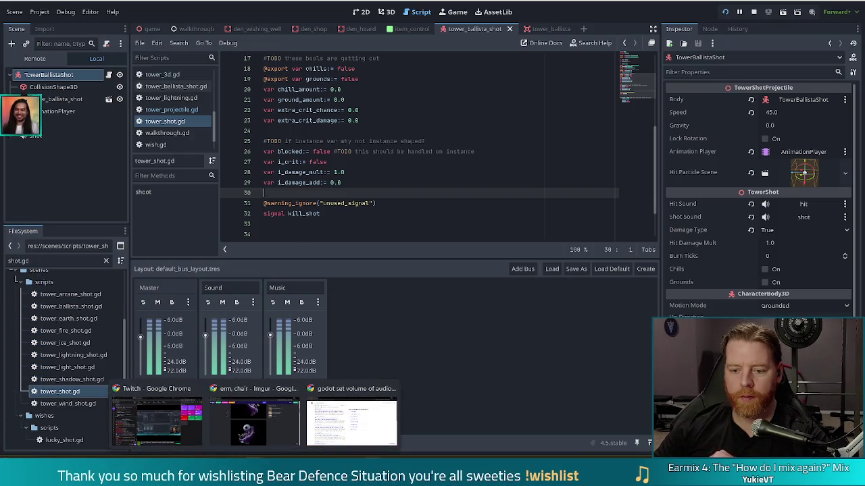
pyautogui.click(358, 411)
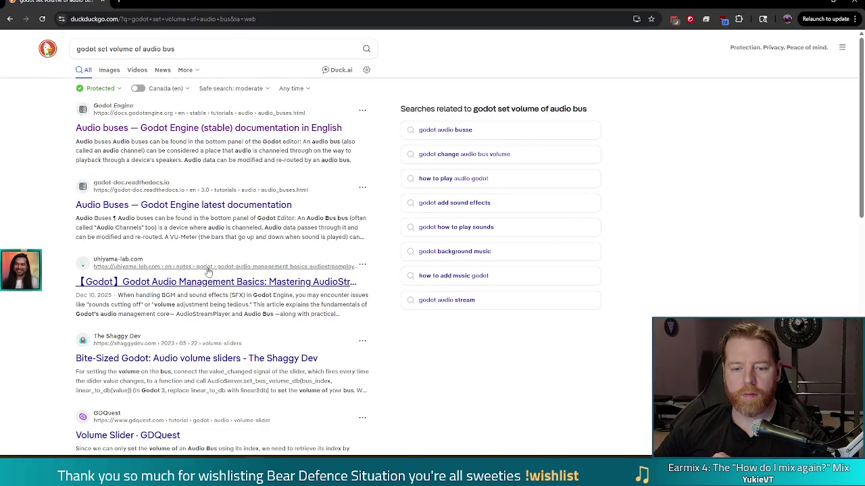
# Step: Open The Shaggy Dev's audio volume sliders article and read down past the bus_index lookup code
pyautogui.click(292, 365)
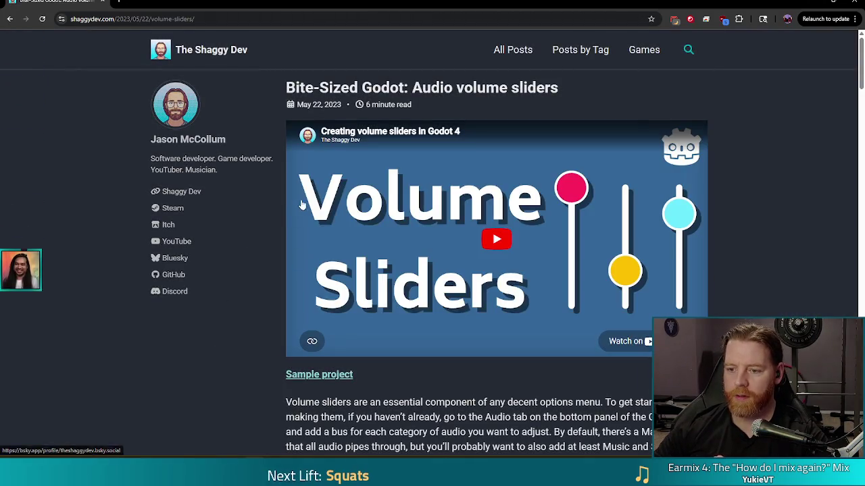
pyautogui.scroll(-4, 284, 216)
pyautogui.scroll(-2, 286, 224)
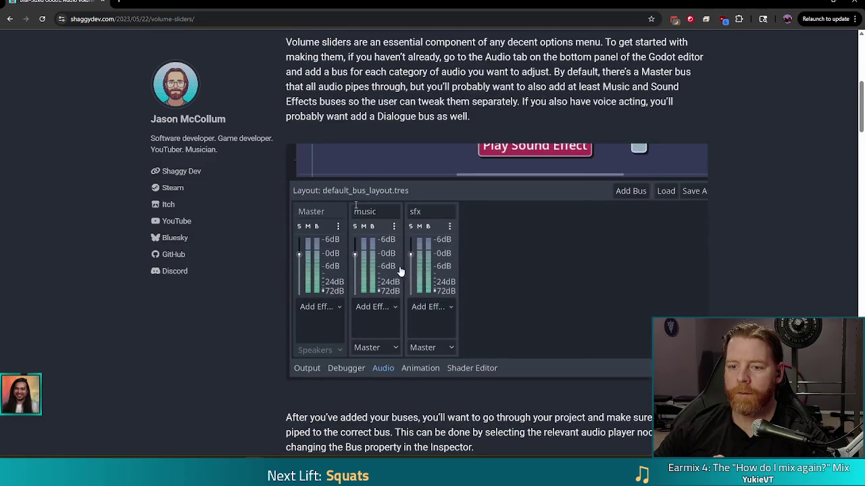
pyautogui.scroll(-4, 412, 246)
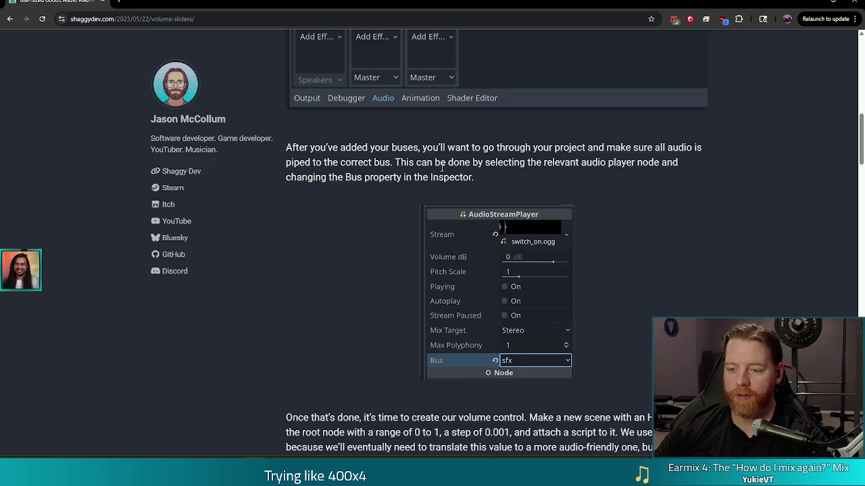
pyautogui.scroll(-3, 438, 175)
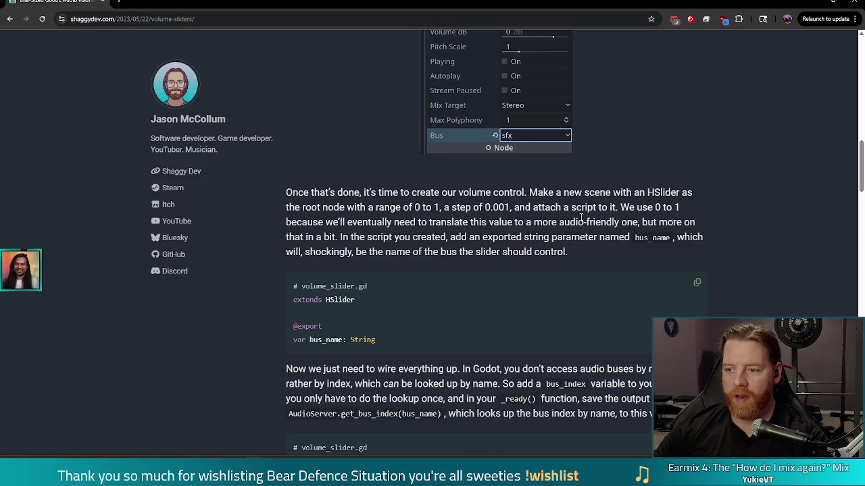
pyautogui.scroll(-2, 284, 241)
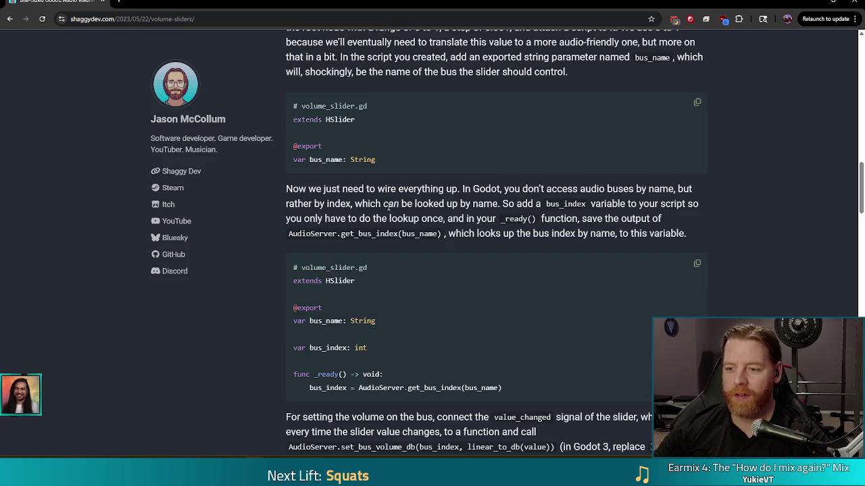
pyautogui.moveTo(516, 204); pyautogui.dragTo(567, 204)
pyautogui.click(633, 201)
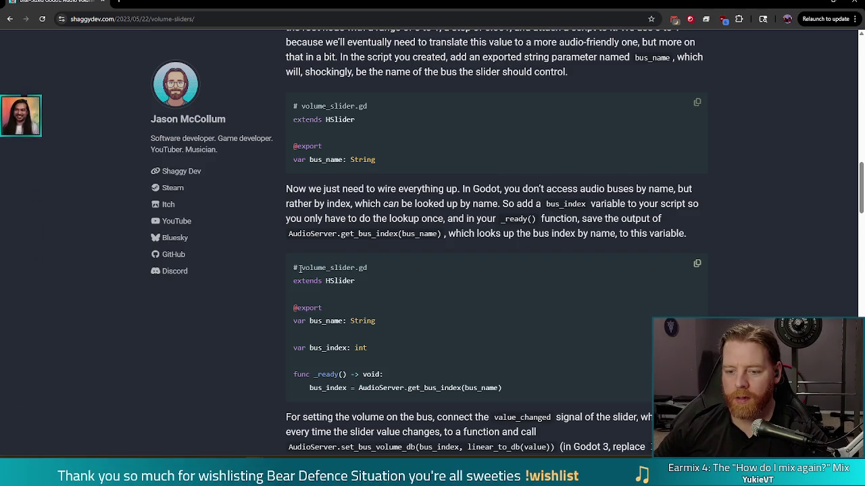
pyautogui.scroll(-3, 297, 270)
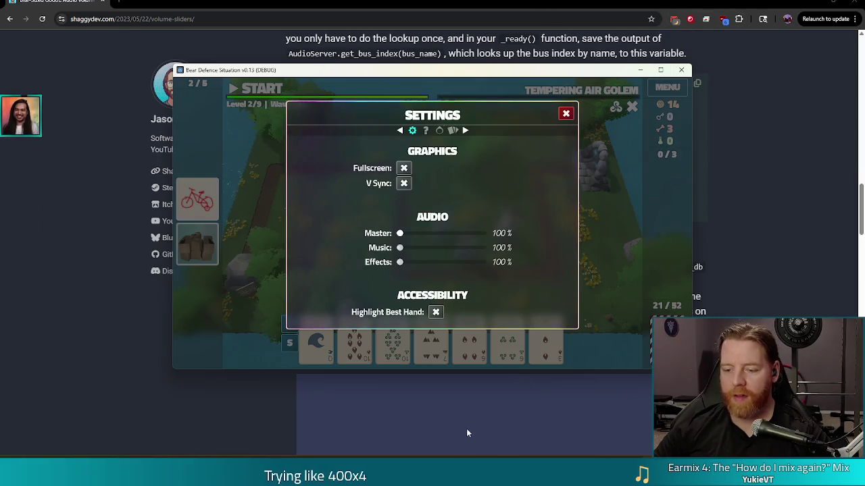
# Step: Drag the Sound bus after Music so the buses read Master, Music, Sound
pyautogui.click(315, 416)
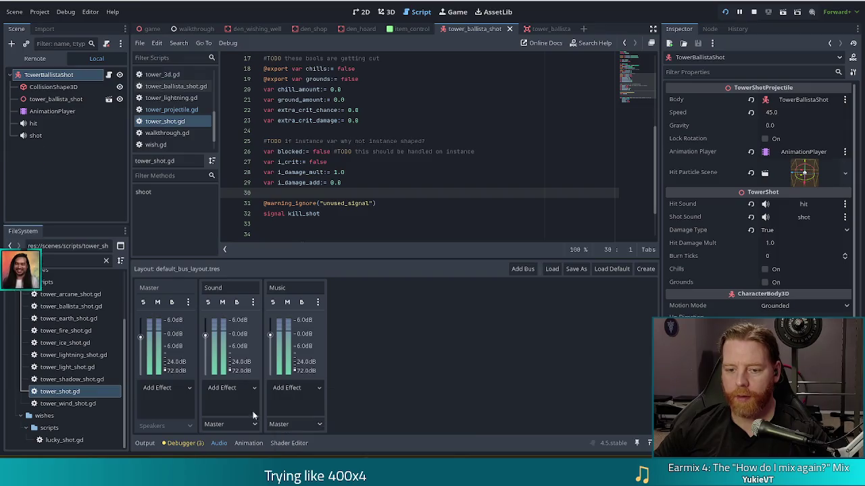
pyautogui.click(320, 328)
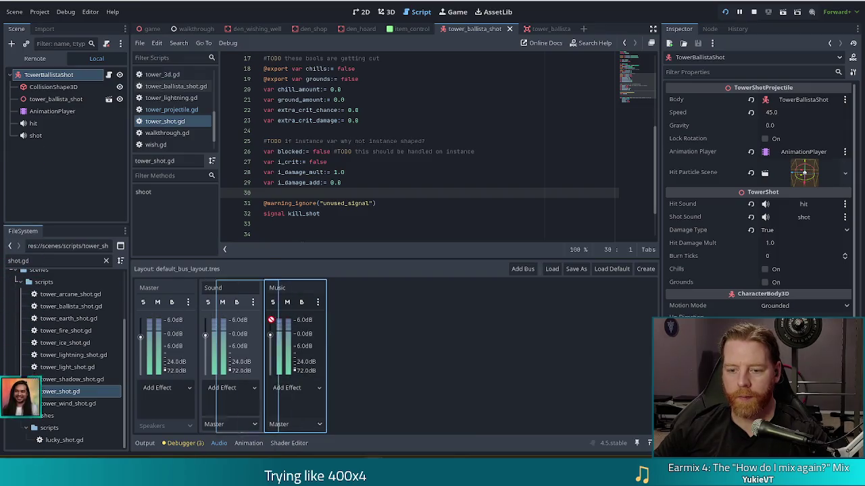
pyautogui.click(260, 315)
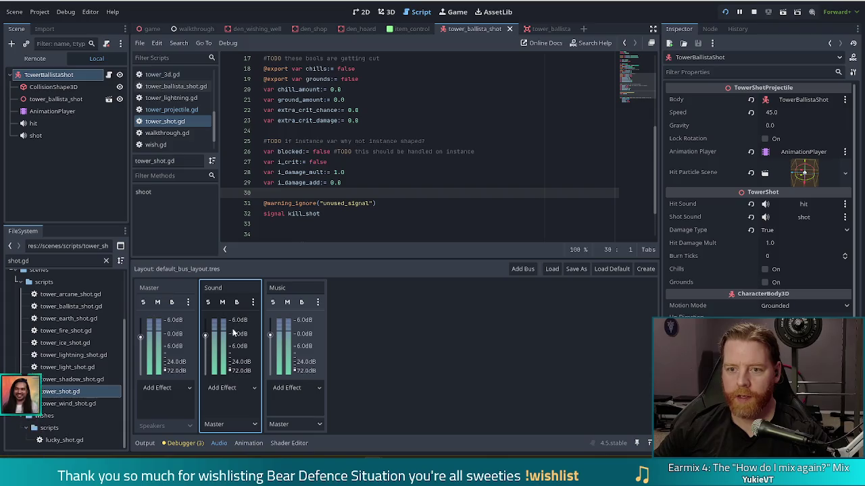
pyautogui.moveTo(233, 331); pyautogui.dragTo(376, 321)
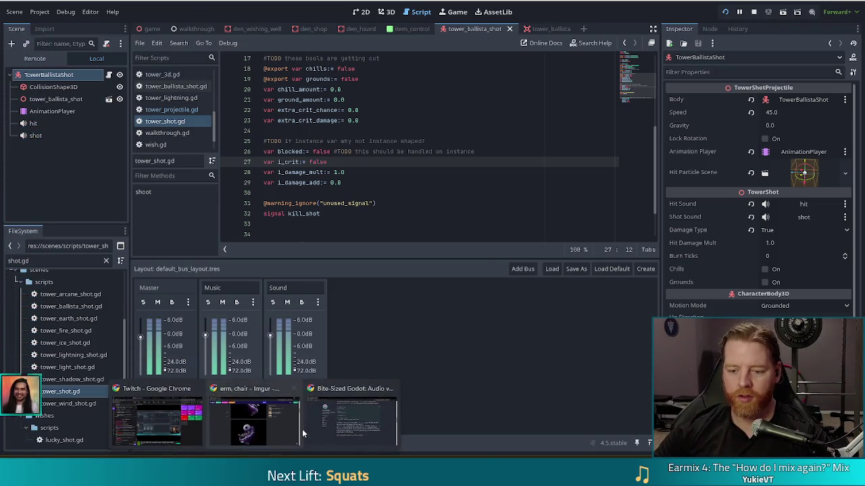
pyautogui.click(324, 439)
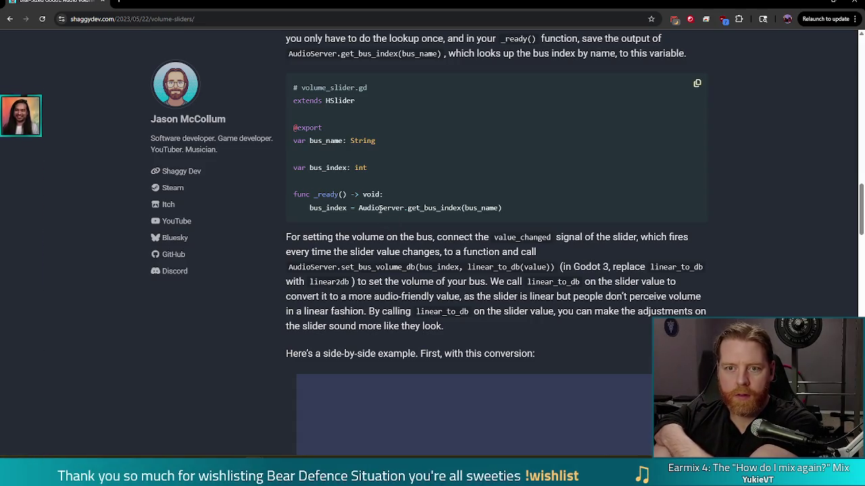
pyautogui.hotkey('alt', 'Tab')
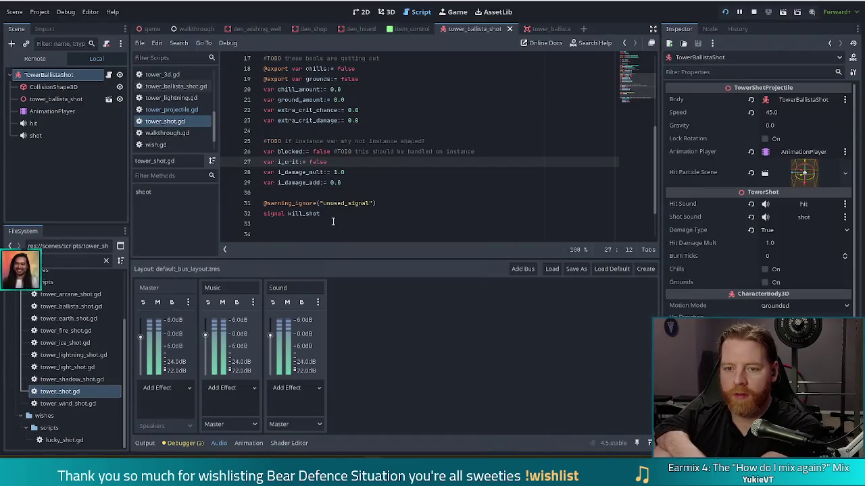
pyautogui.click(404, 151)
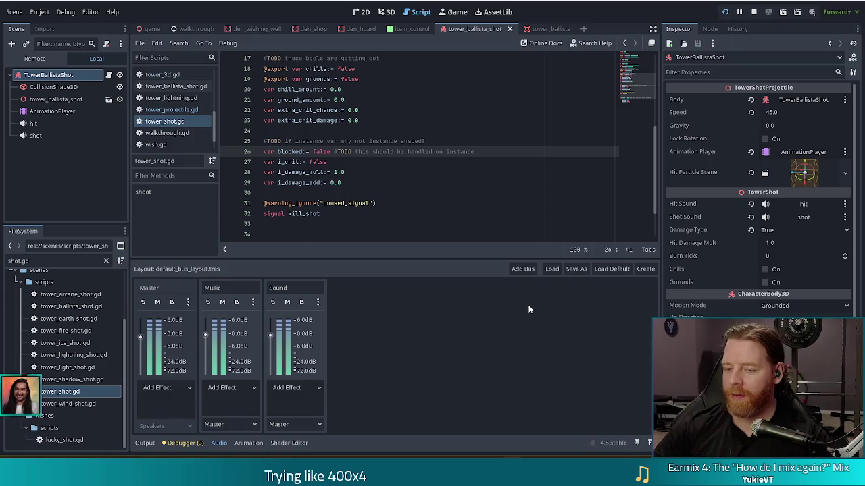
pyautogui.click(53, 432)
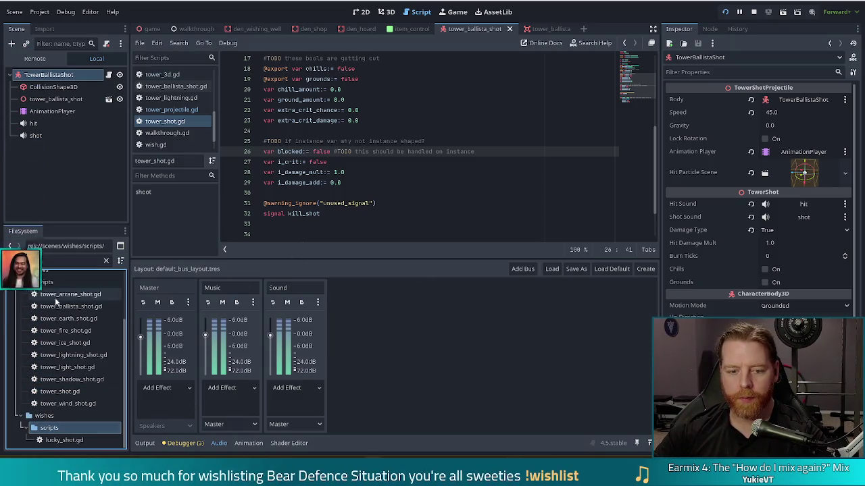
# Step: Filter FileSystem for 'global', then select the res:// root folder
pyautogui.scroll(3, 61, 318)
pyautogui.click(105, 261)
pyautogui.write('global')
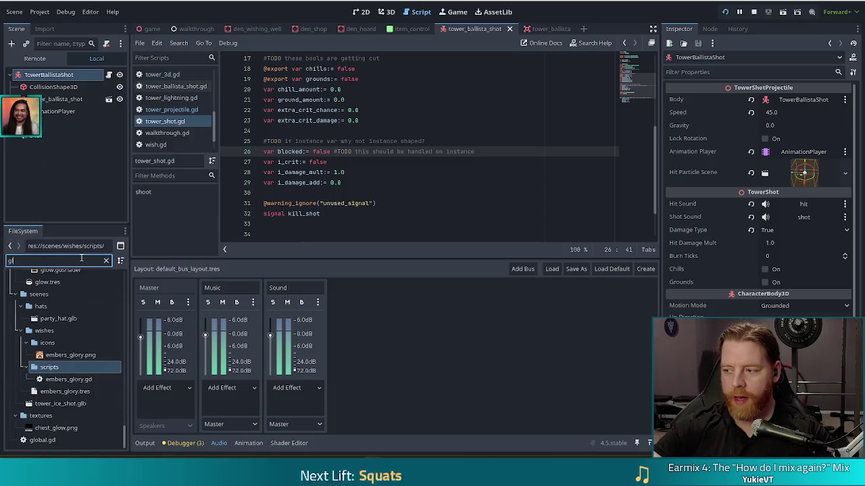
pyautogui.click(44, 338)
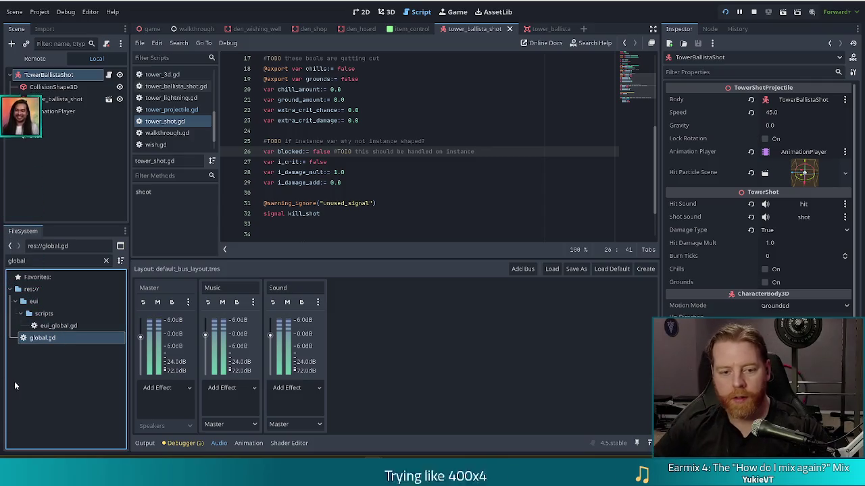
pyautogui.click(47, 290)
pyautogui.moveTo(51, 260); pyautogui.dragTo(6, 261)
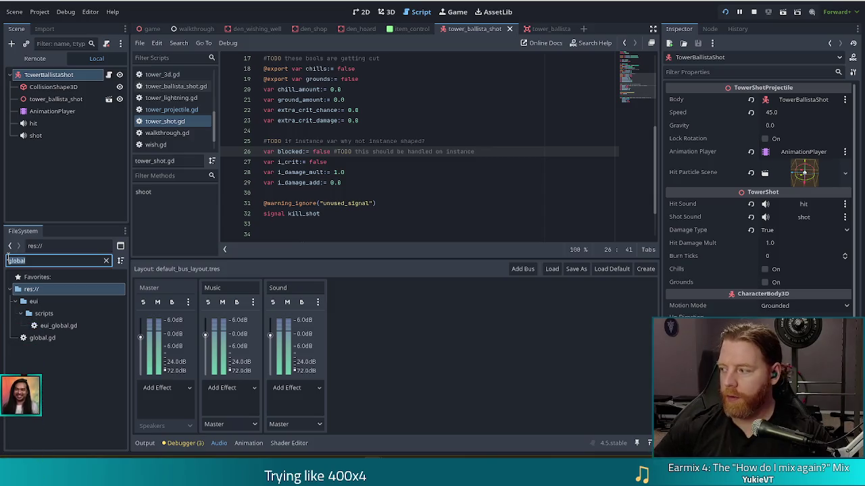
# Step: Create a new script named sound_controller.gd in the res:// root folder
pyautogui.rightClick(42, 290)
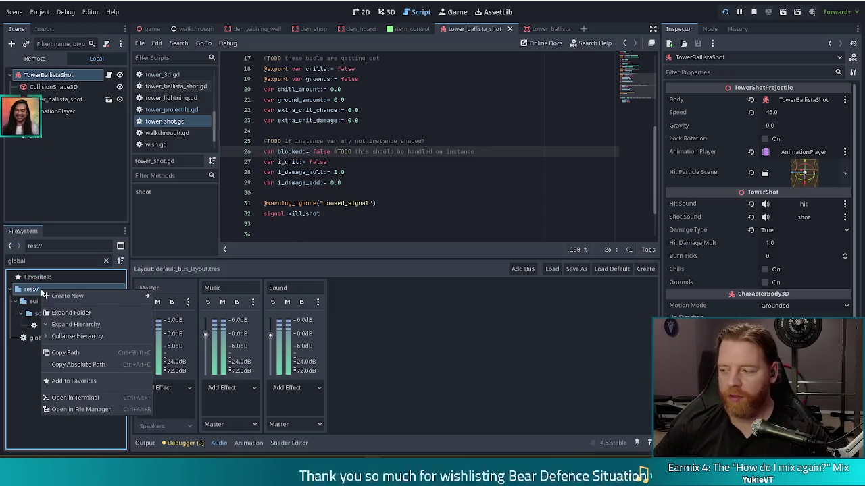
pyautogui.moveTo(71, 300)
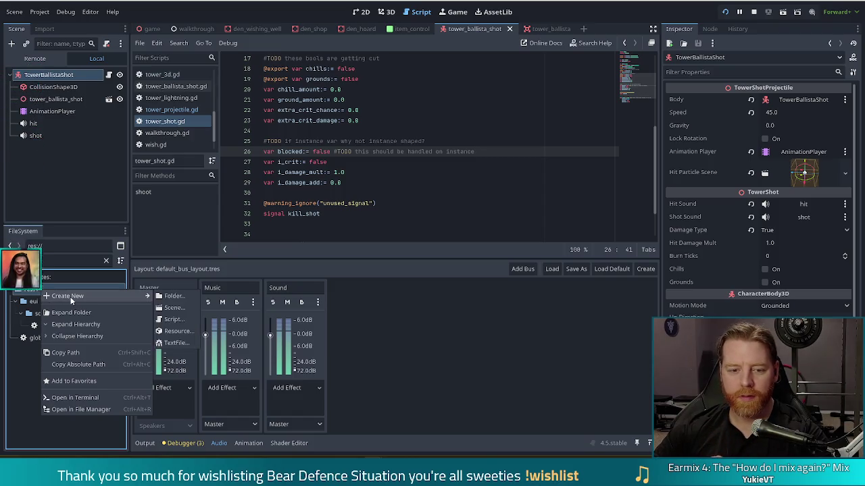
pyautogui.click(173, 319)
pyautogui.write('sound_copn.gd')
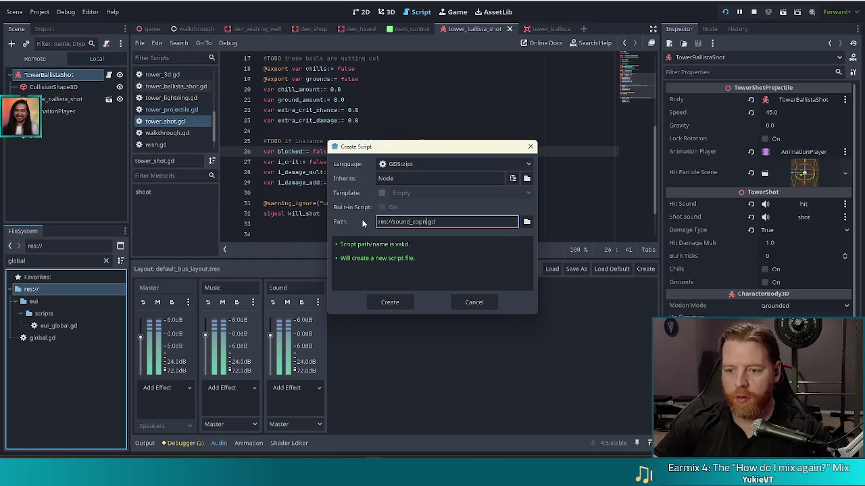
pyautogui.press('BackSpace')
pyautogui.press('BackSpace')
pyautogui.write('n')
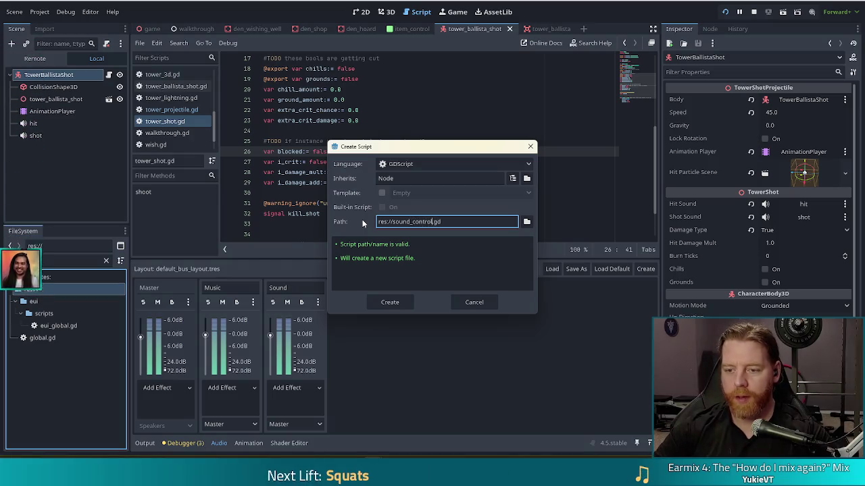
pyautogui.write('er')
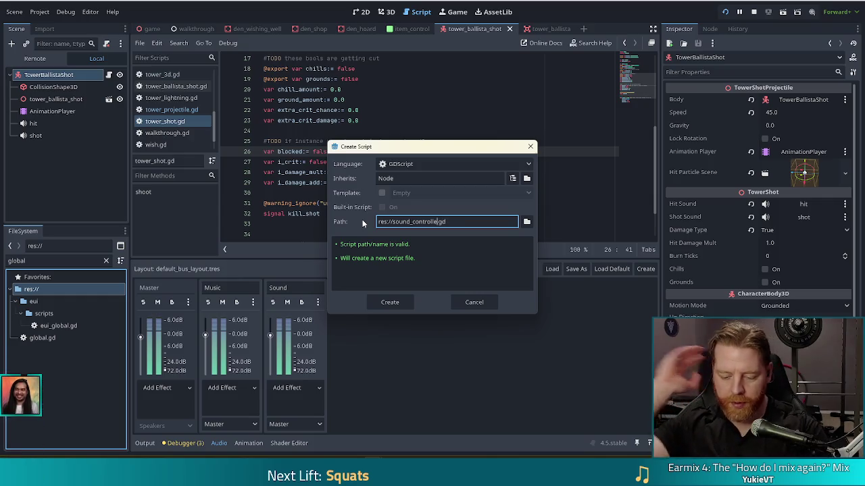
pyautogui.click(388, 302)
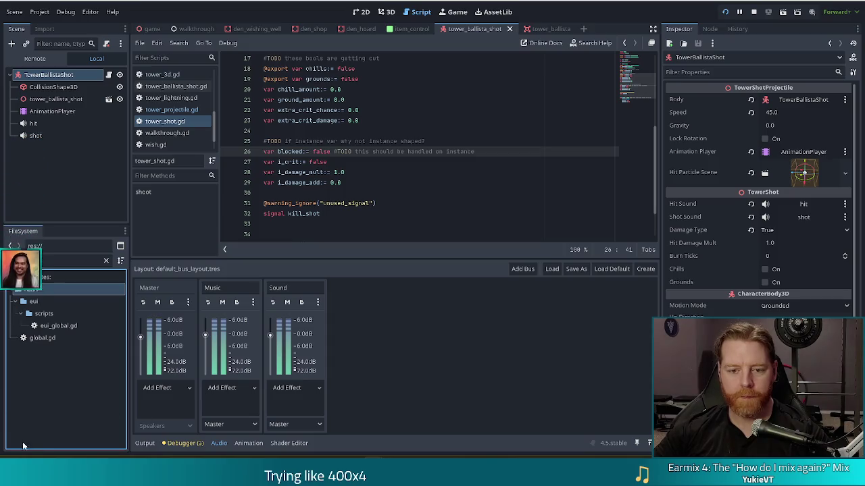
# Step: Filter FileSystem for 'sound_con' and open sound_controller.gd for editing
pyautogui.moveTo(42, 261); pyautogui.dragTo(2, 261)
pyautogui.write('sound_con')
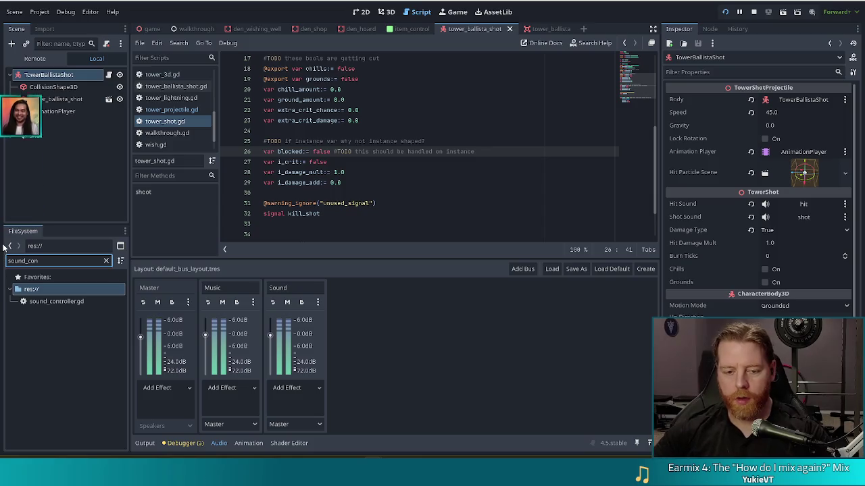
pyautogui.click(64, 302)
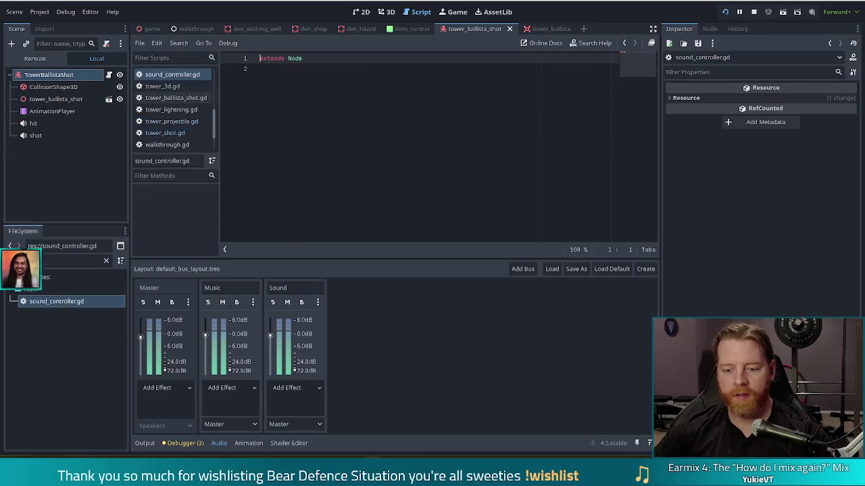
pyautogui.click(289, 405)
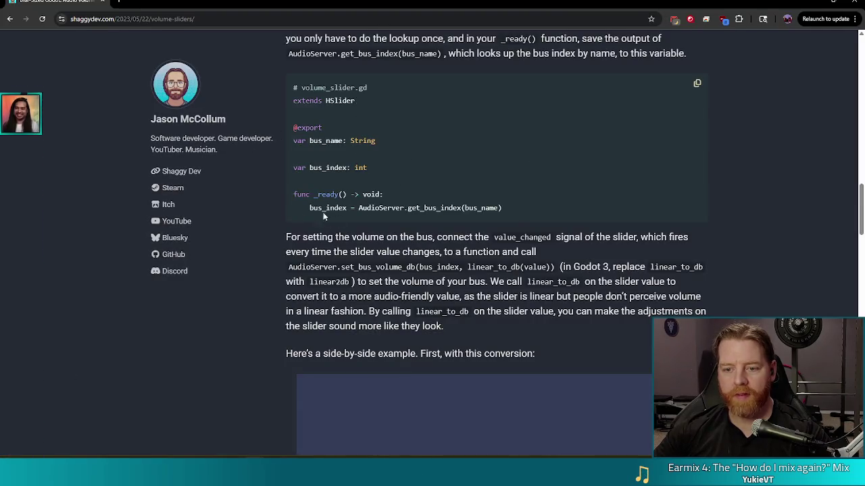
pyautogui.scroll(-4, 259, 279)
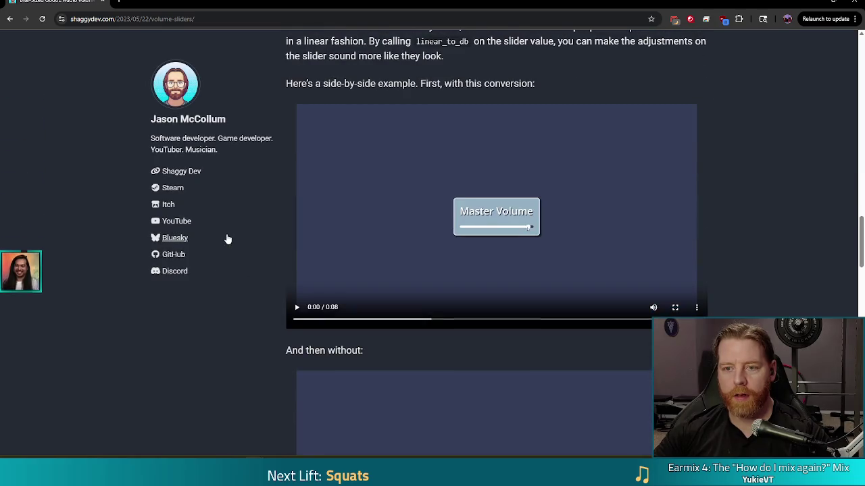
pyautogui.scroll(3, 228, 238)
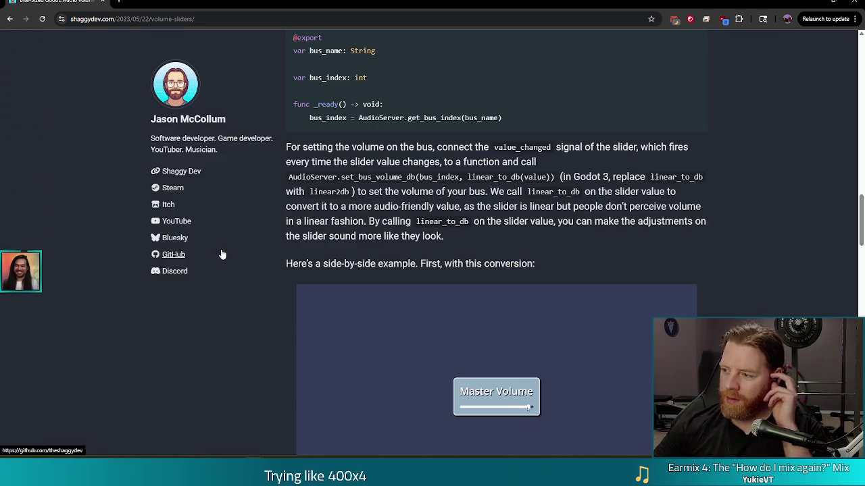
pyautogui.scroll(-4, 481, 175)
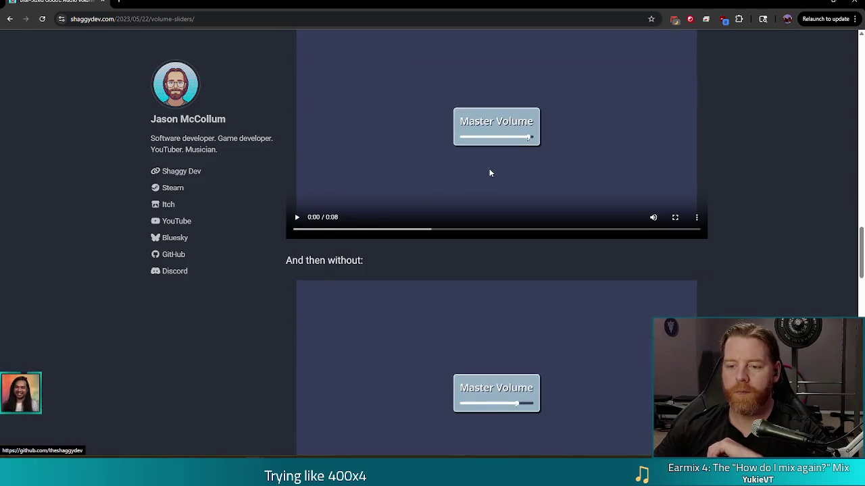
pyautogui.scroll(-4, 443, 203)
pyautogui.scroll(-2, 249, 282)
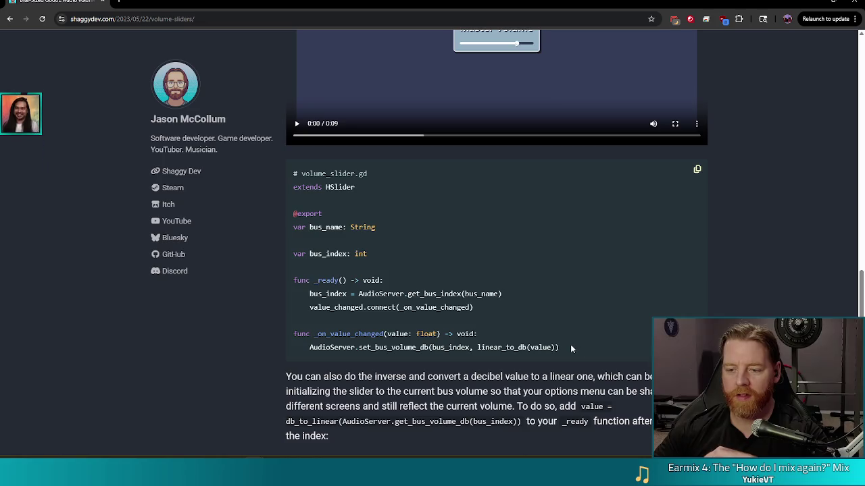
pyautogui.moveTo(560, 349); pyautogui.dragTo(556, 331)
pyautogui.scroll(-3, 559, 328)
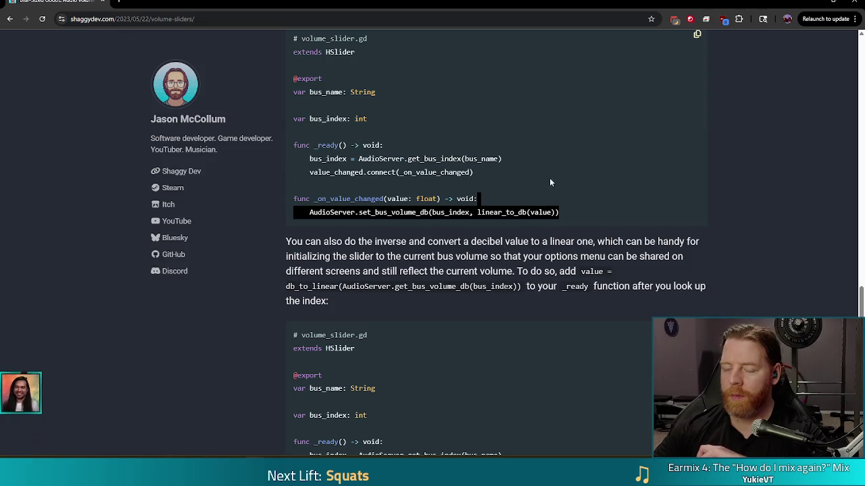
pyautogui.click(562, 215)
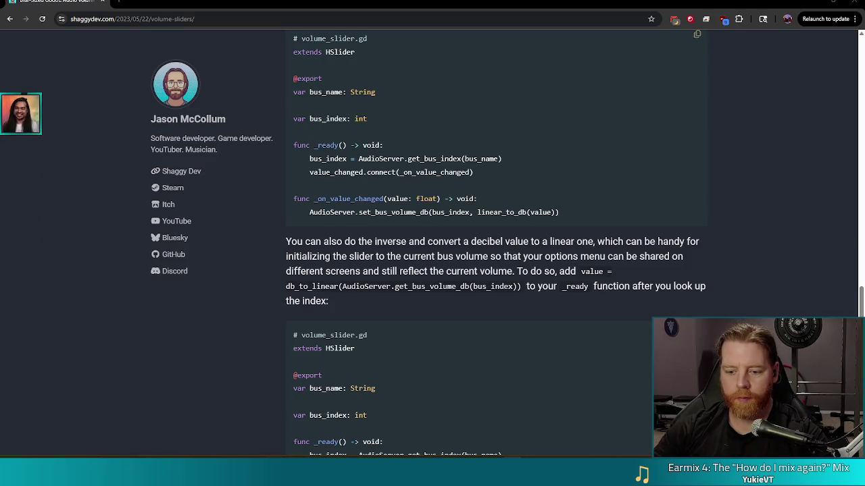
pyautogui.moveTo(373, 473)
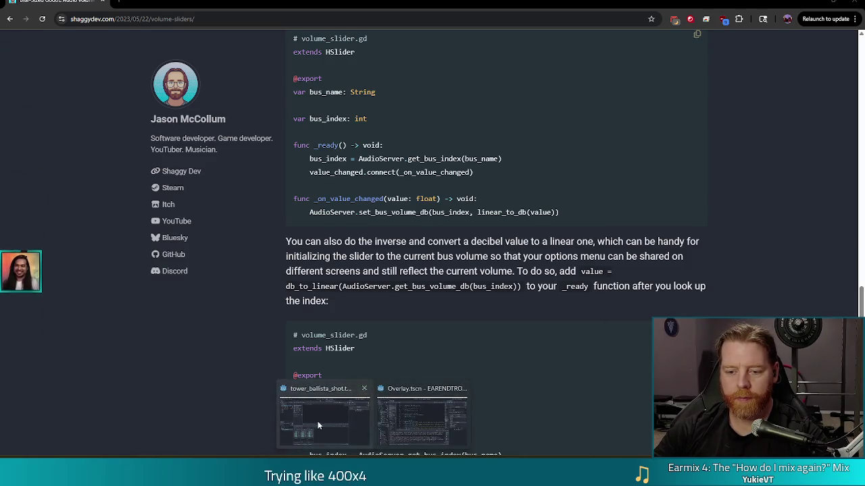
# Step: Add a func _ready() -> void: declaration below extends Node in sound_controller.gd
pyautogui.click(318, 425)
pyautogui.press('Return')
pyautogui.press('Return')
pyautogui.press('Return')
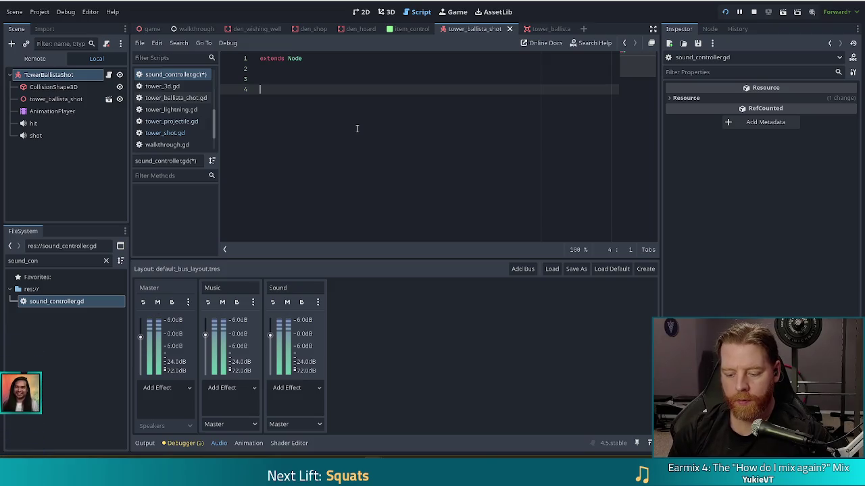
pyautogui.write('func _r')
pyautogui.press('Return')
pyautogui.press('Return')
# Step: Start the function body with AudioServer.get, leaving the cursor at the end of line 5
pyautogui.write('AudioSe')
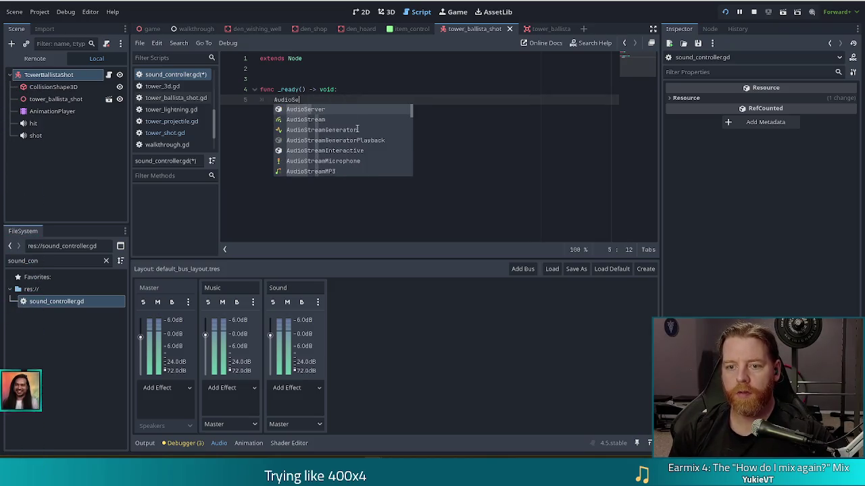
pyautogui.press('Return')
pyautogui.write('.get')
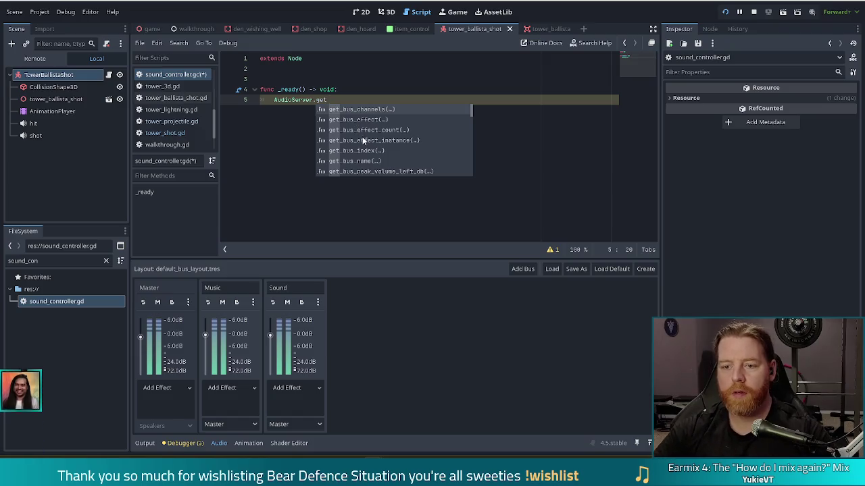
pyautogui.scroll(-2, 363, 137)
pyautogui.scroll(-1, 371, 135)
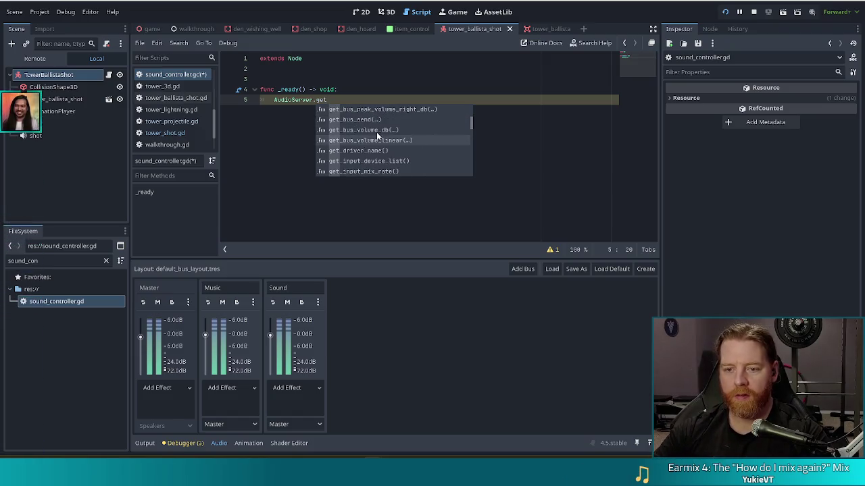
pyautogui.scroll(-6, 424, 133)
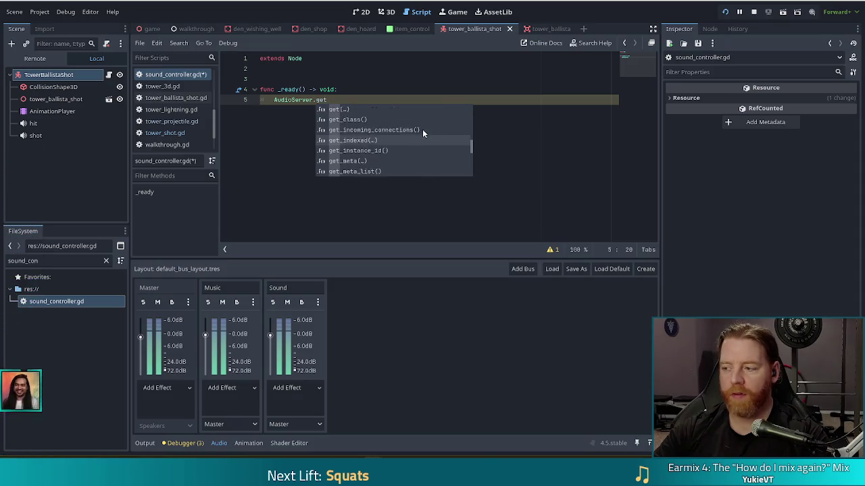
pyautogui.scroll(2, 420, 130)
pyautogui.scroll(2, 466, 132)
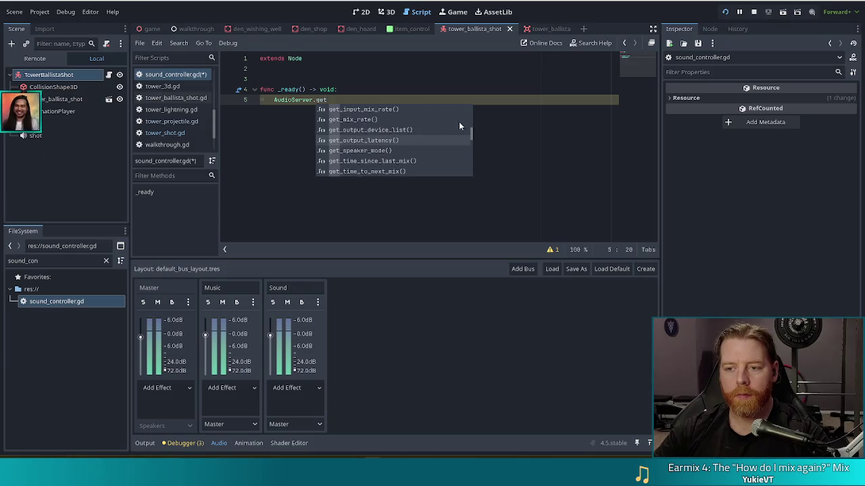
pyautogui.scroll(2, 466, 132)
pyautogui.click(381, 81)
pyautogui.click(335, 92)
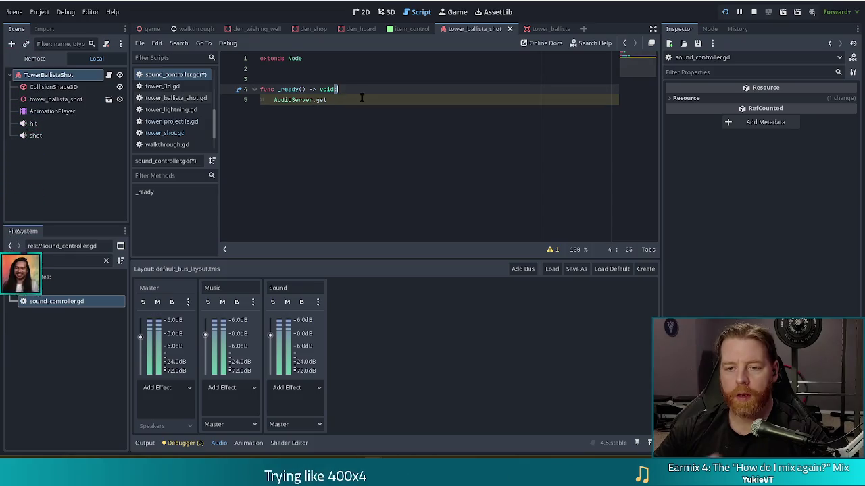
pyautogui.click(342, 102)
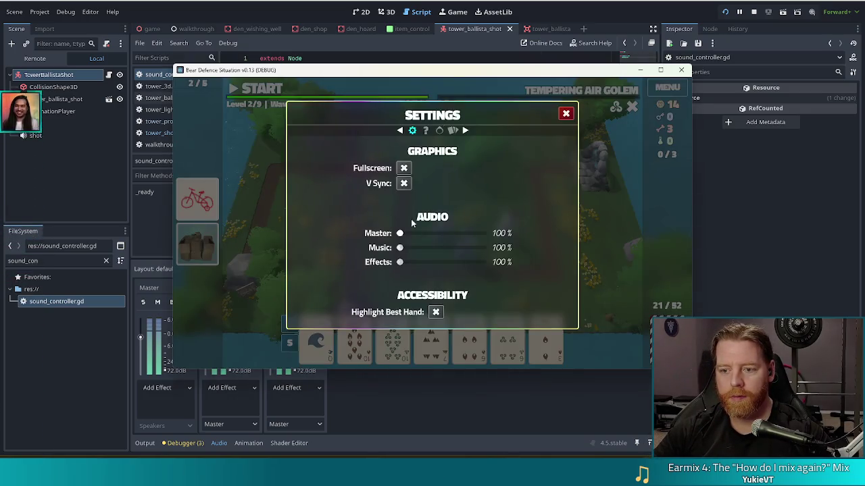
pyautogui.moveTo(399, 233); pyautogui.dragTo(488, 231)
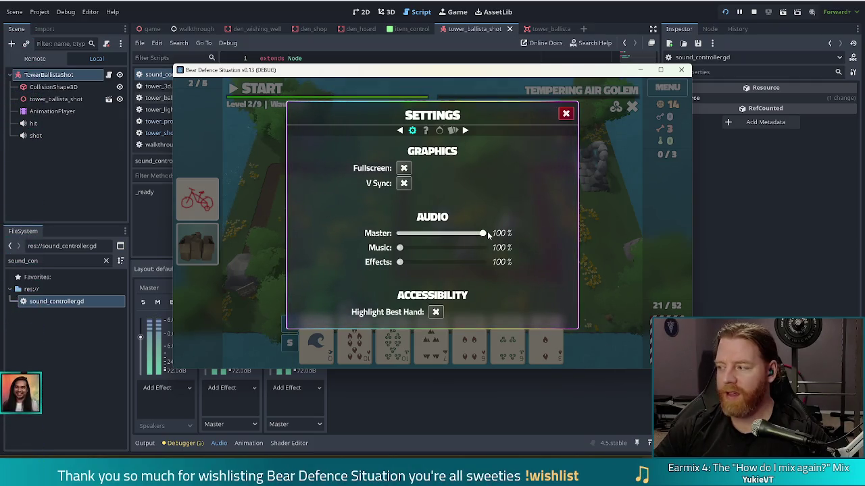
pyautogui.moveTo(487, 231); pyautogui.dragTo(380, 233)
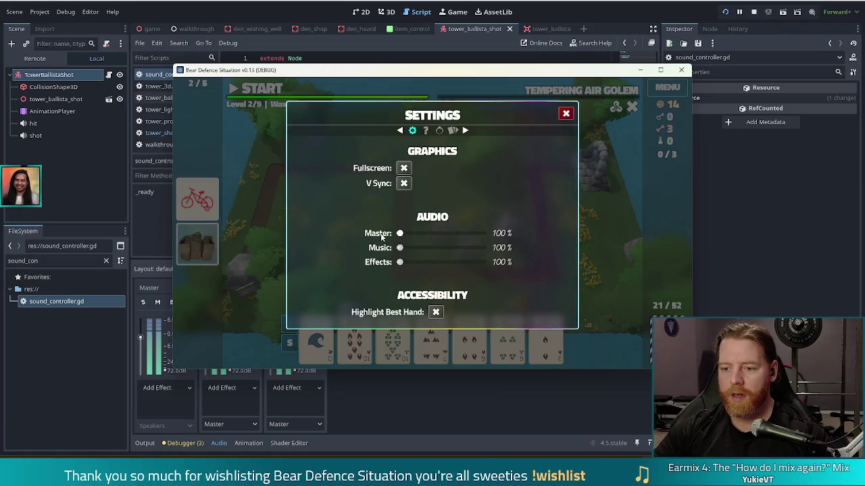
pyautogui.click(142, 343)
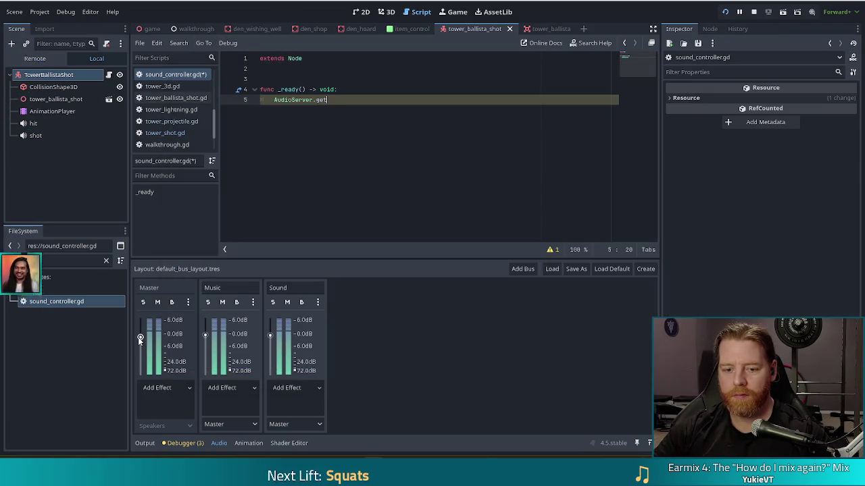
# Step: Raise the Master bus fader to about 0 dB and change AudioServer.get to AudioServer.set_bus_d
pyautogui.moveTo(146, 365)
pyautogui.mouseDown()
pyautogui.moveTo(146, 338)
pyautogui.moveTo(148, 377)
pyautogui.mouseUp()
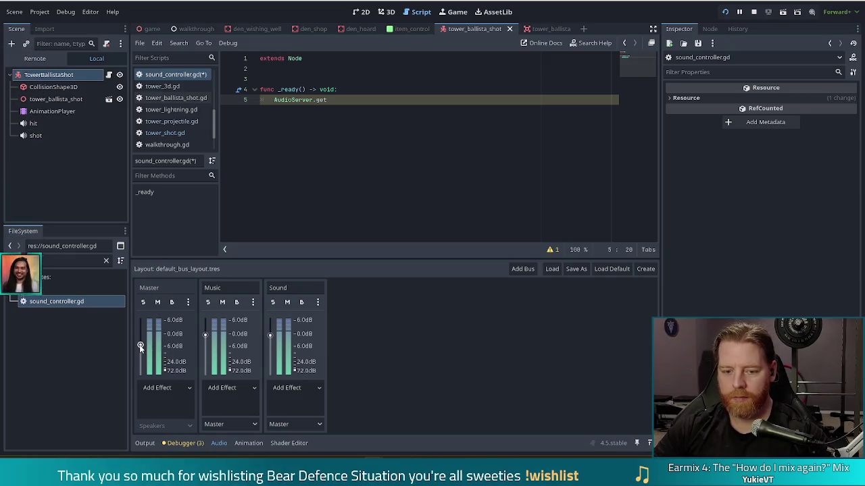
pyautogui.moveTo(141, 347); pyautogui.dragTo(141, 337)
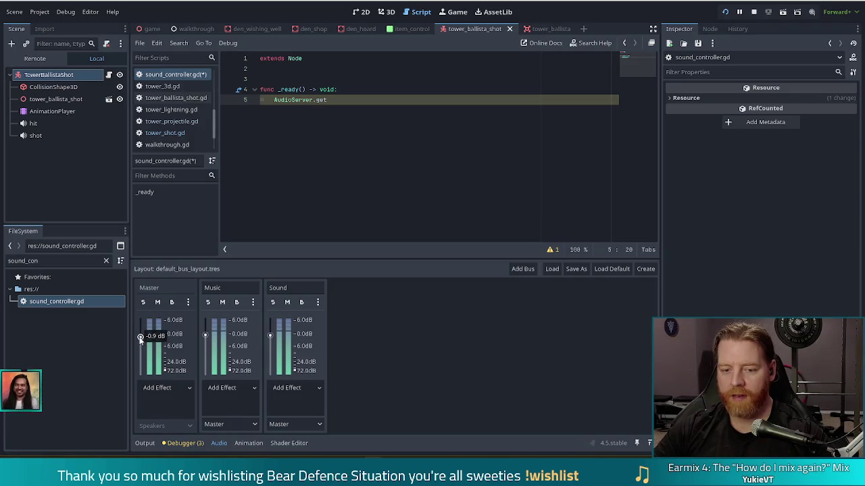
pyautogui.press('BackSpace')
pyautogui.press('BackSpace')
pyautogui.press('BackSpace')
pyautogui.write('set_bus')
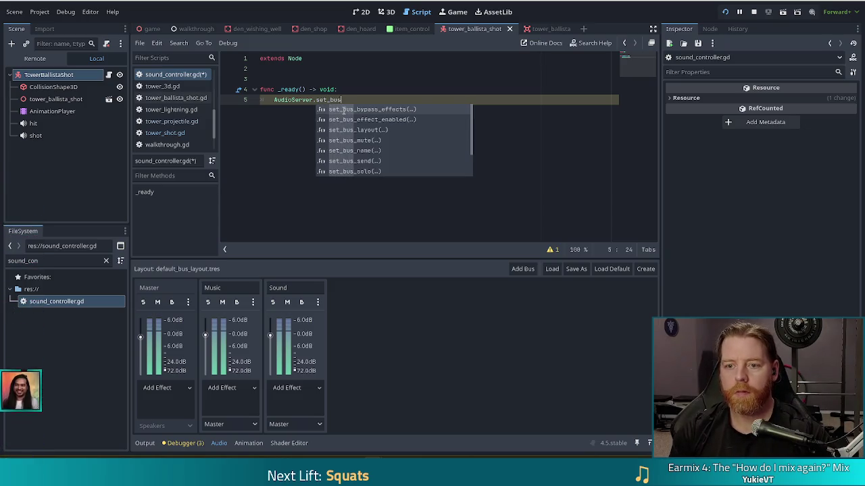
pyautogui.write('_d')
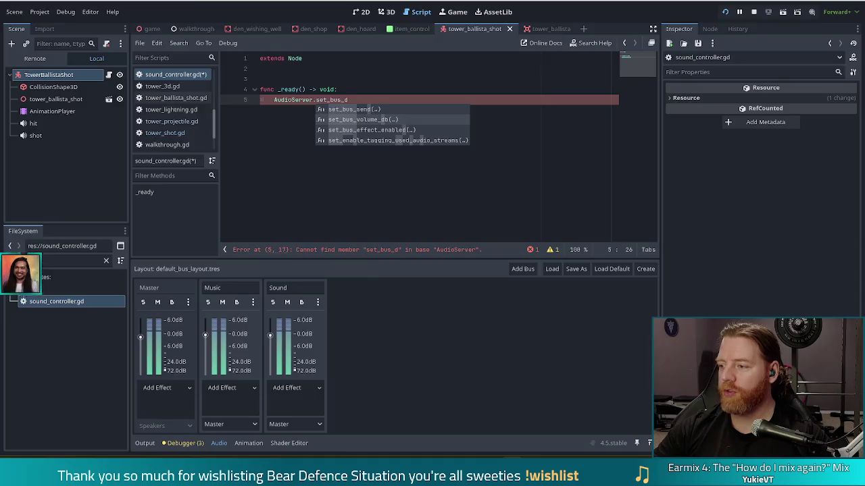
pyautogui.hotkey('alt', 'Tab')
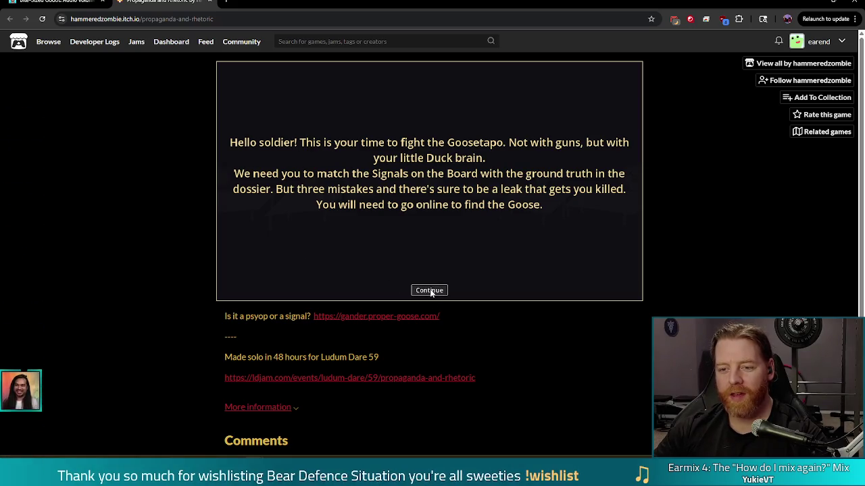
# Step: Start the itch.io jam game, walk around briefly, then close its tab
pyautogui.click(431, 292)
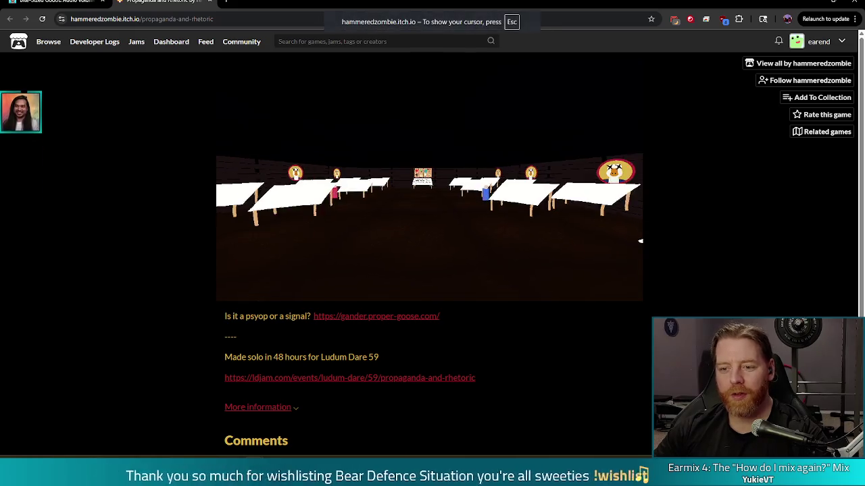
pyautogui.press('w')
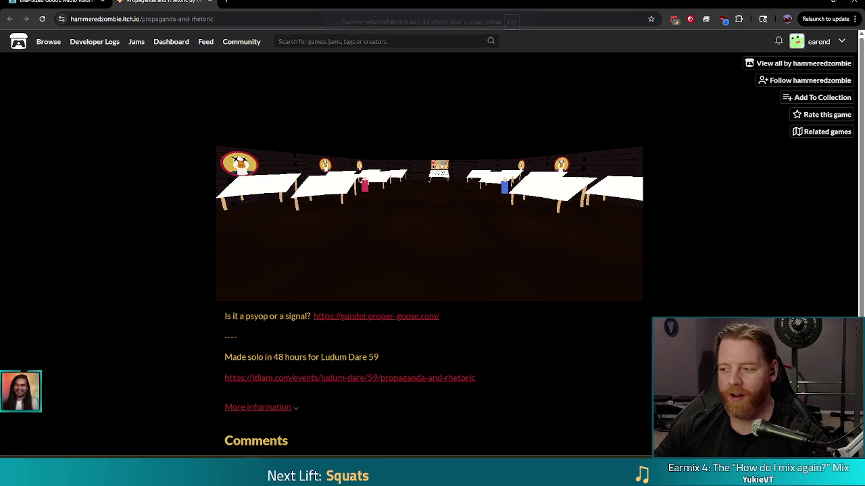
pyautogui.press('Escape')
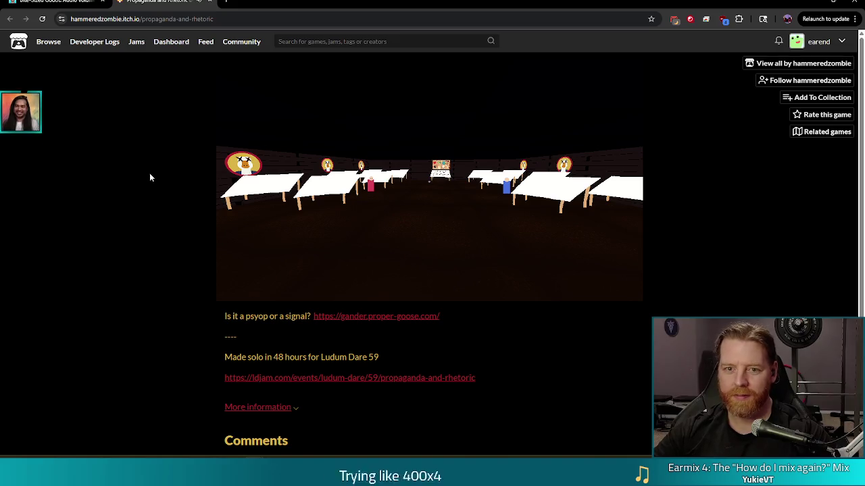
pyautogui.hotkey('ctrl', 'w')
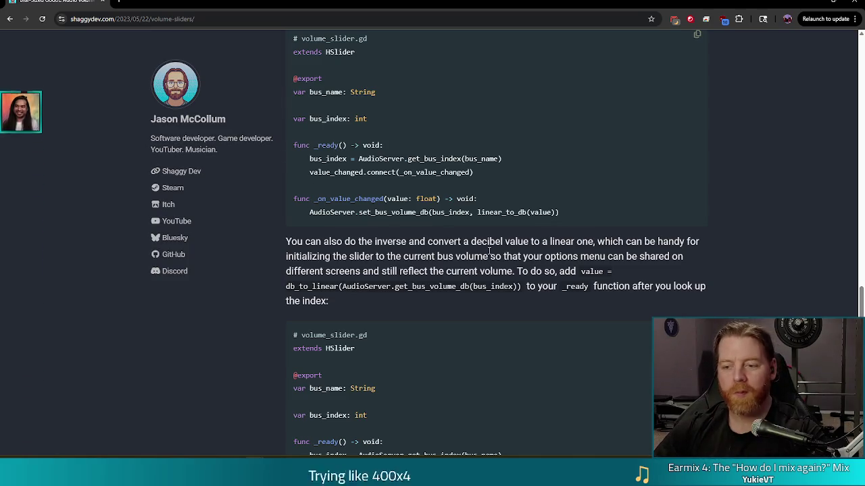
# Step: Read the shaggydev.com tip on initialising sliders with db_to_linear from the current bus volume
pyautogui.scroll(-1, 334, 243)
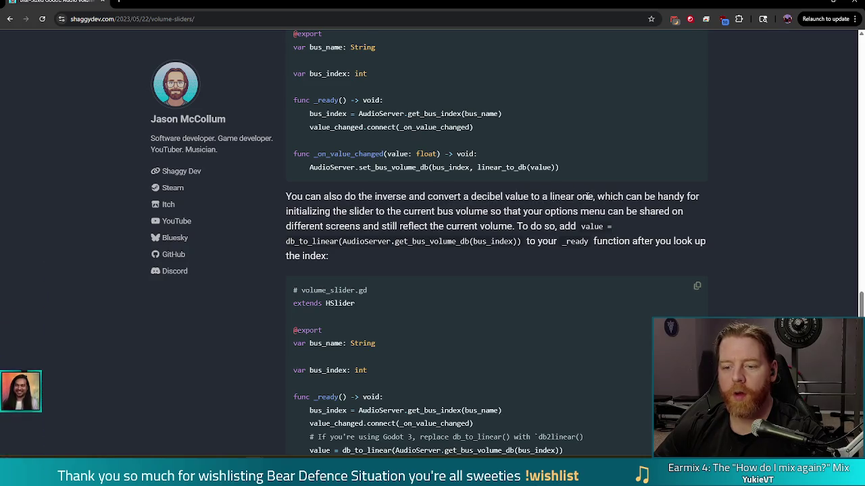
pyautogui.scroll(-3, 464, 316)
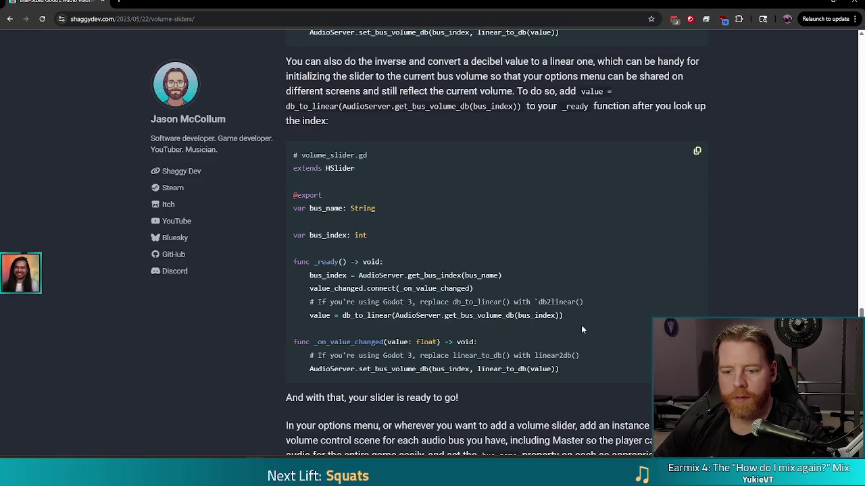
pyautogui.scroll(2, 337, 319)
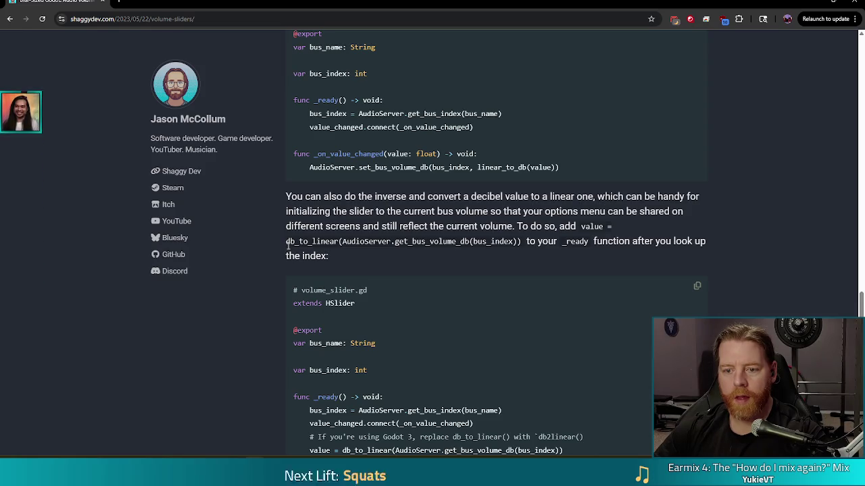
pyautogui.moveTo(286, 242)
pyautogui.mouseDown()
pyautogui.moveTo(522, 252)
pyautogui.moveTo(513, 240)
pyautogui.mouseUp()
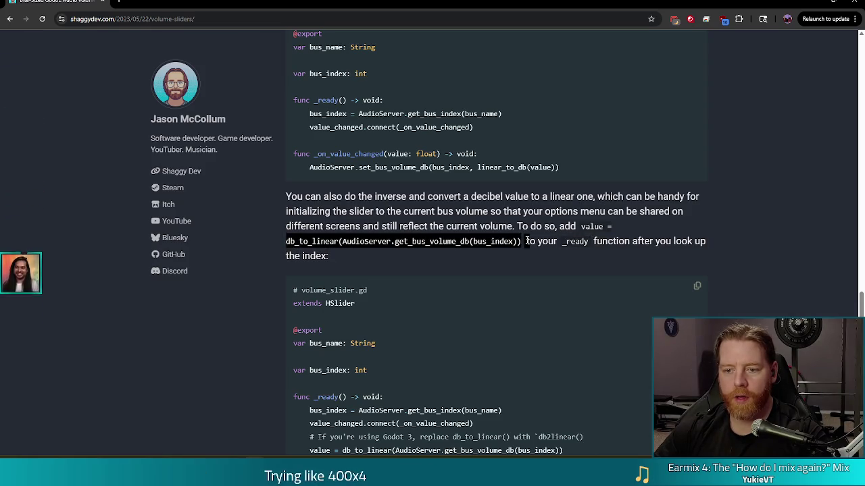
pyautogui.click(547, 241)
pyautogui.scroll(1, 497, 232)
pyautogui.scroll(-1, 497, 231)
pyautogui.scroll(2, 497, 232)
pyautogui.scroll(-1, 496, 235)
pyautogui.scroll(-3, 495, 235)
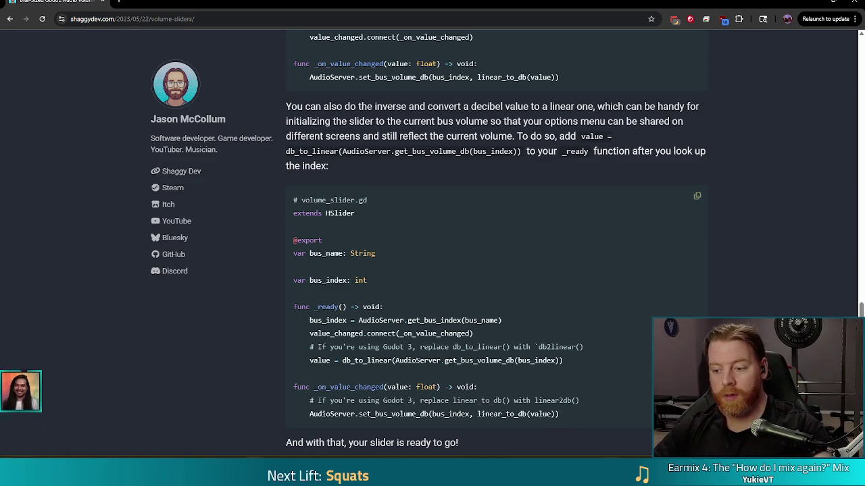
# Step: Return to sound_controller.gd in Godot and select the unfinished AudioServer.set_bus_d line
pyautogui.moveTo(211, 446)
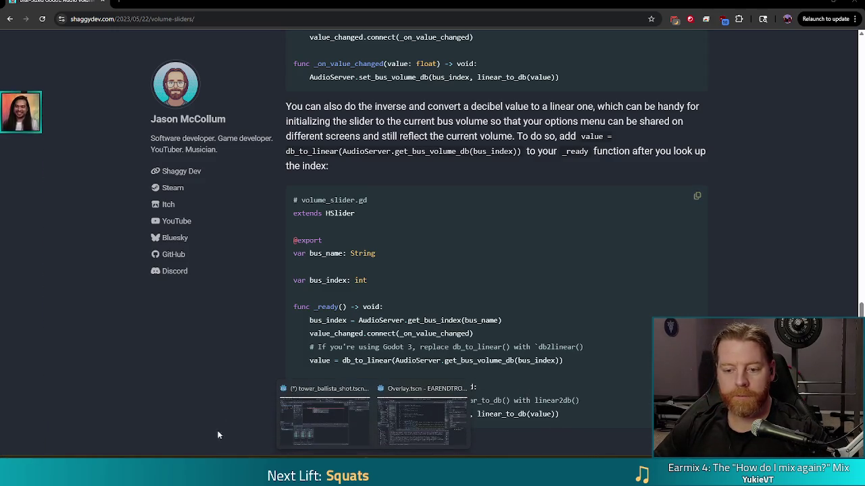
pyautogui.click(305, 425)
pyautogui.press('Escape')
pyautogui.hotkey('shift', 'Home')
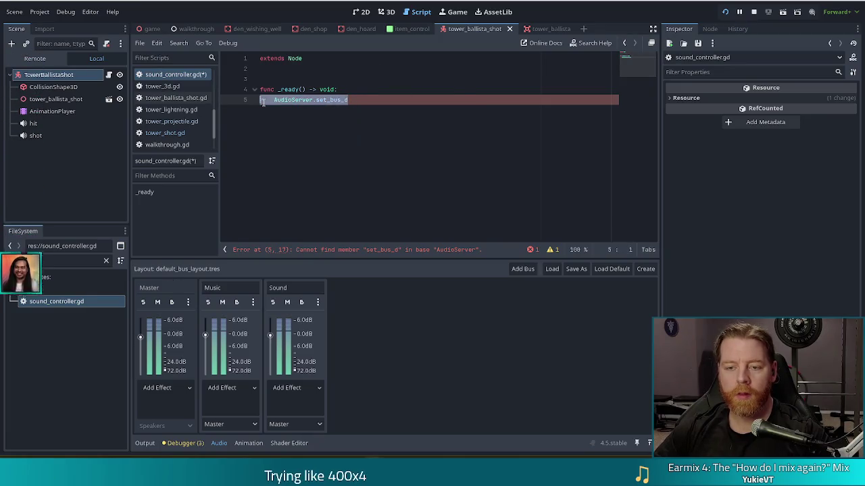